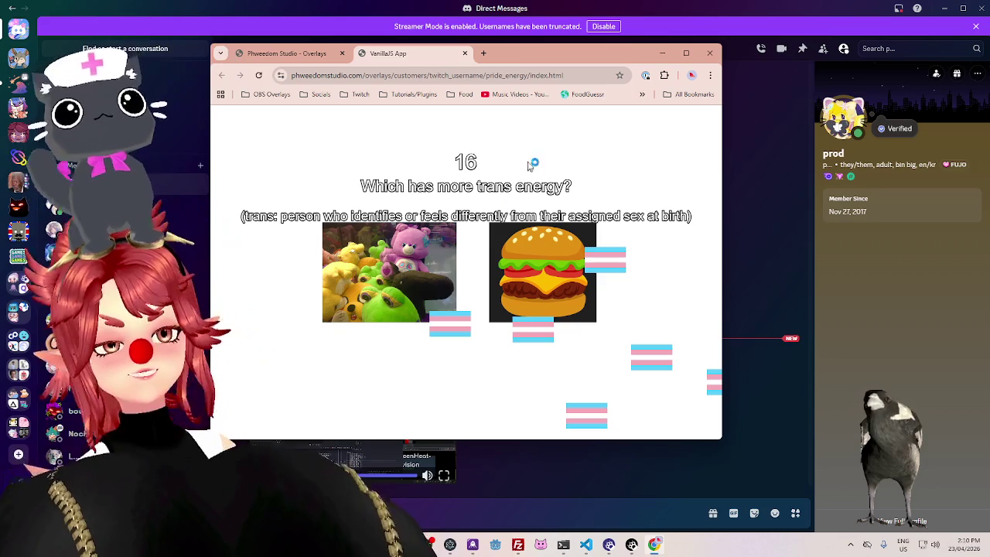
Maximize the browser and bring the Phweedom Studio Overlays page into view at the top
{"action": "left_click", "coordinate": [686, 53]}
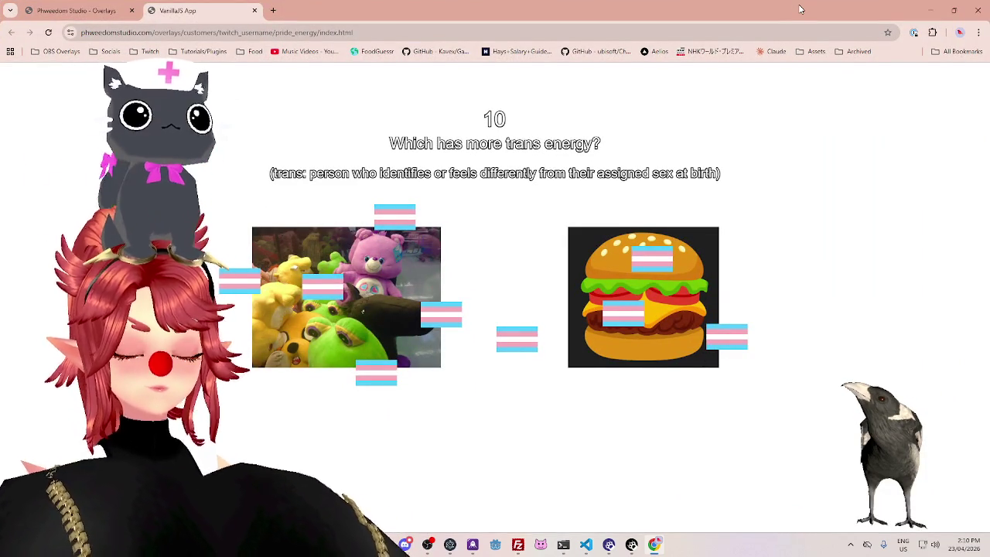
{"action": "left_click", "coordinate": [96, 14]}
{"action": "scroll", "coordinate": [411, 250], "scroll_direction": "up", "scroll_amount": 5}
{"action": "scroll", "coordinate": [420, 283], "scroll_direction": "up", "scroll_amount": 4}
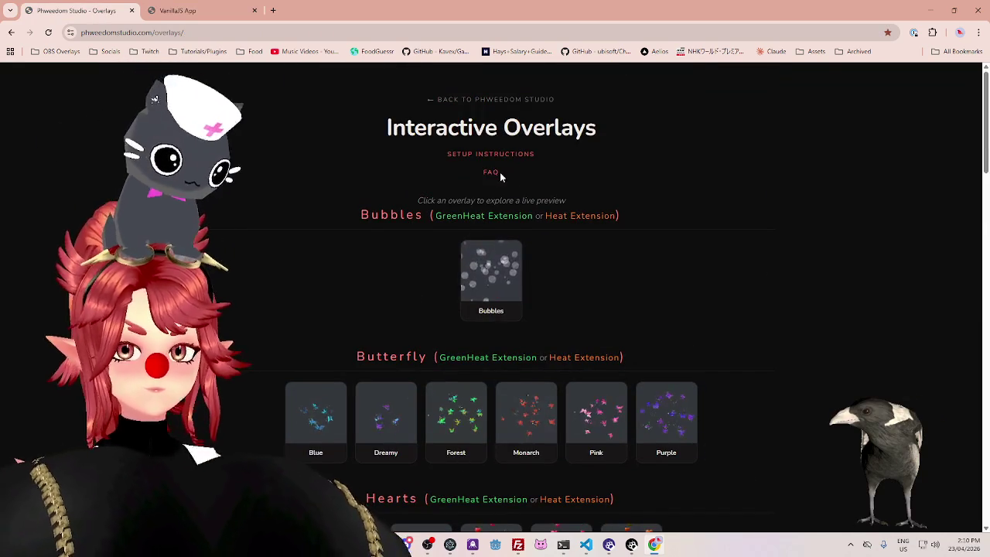
Open the overlay Setup Instructions, scroll to the OBS Browser settings, then return to the quiz tab
{"action": "left_click", "coordinate": [496, 173]}
{"action": "left_click", "coordinate": [12, 31]}
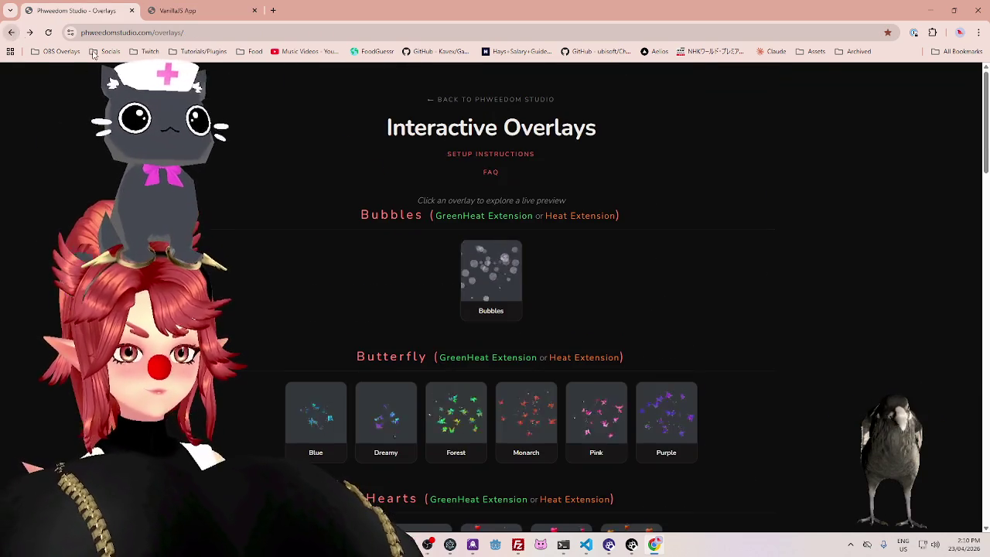
{"action": "left_click", "coordinate": [467, 154]}
{"action": "scroll", "coordinate": [456, 321], "scroll_direction": "down", "scroll_amount": 6}
{"action": "scroll", "coordinate": [457, 322], "scroll_direction": "down", "scroll_amount": 2}
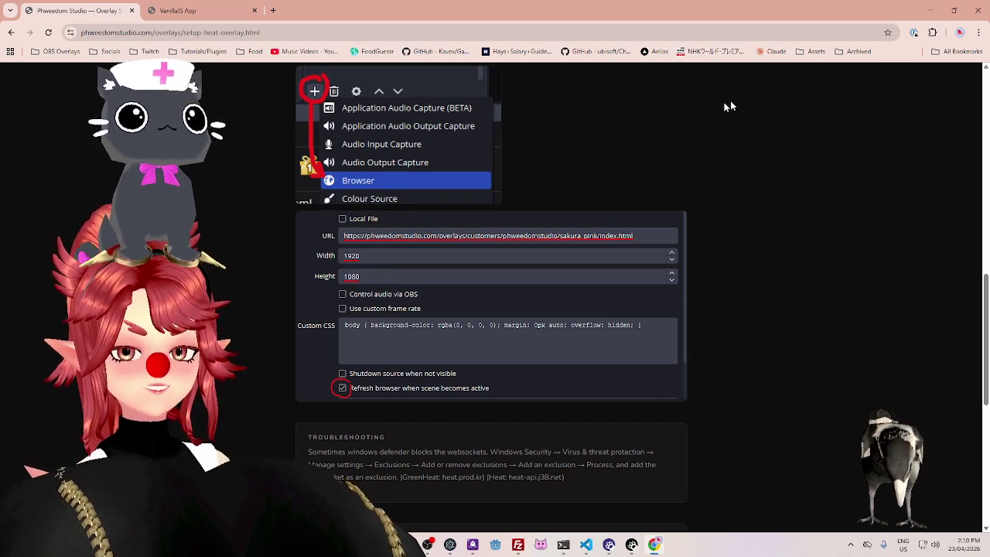
{"action": "left_click", "coordinate": [180, 10]}
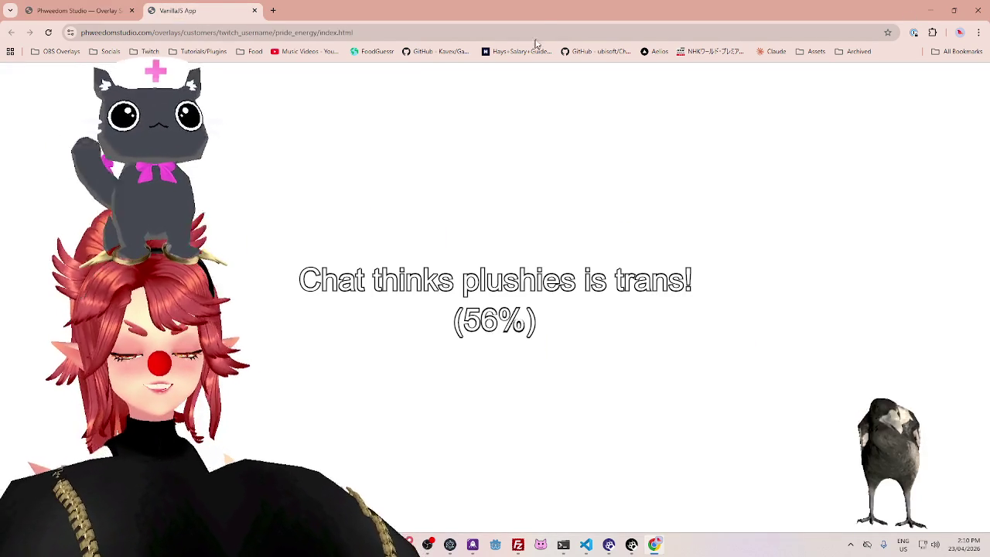
Restore and re-maximize the browser window, then close the quiz tab
{"action": "left_click_drag", "start_coordinate": [542, 26], "coordinate": [475, 99]}
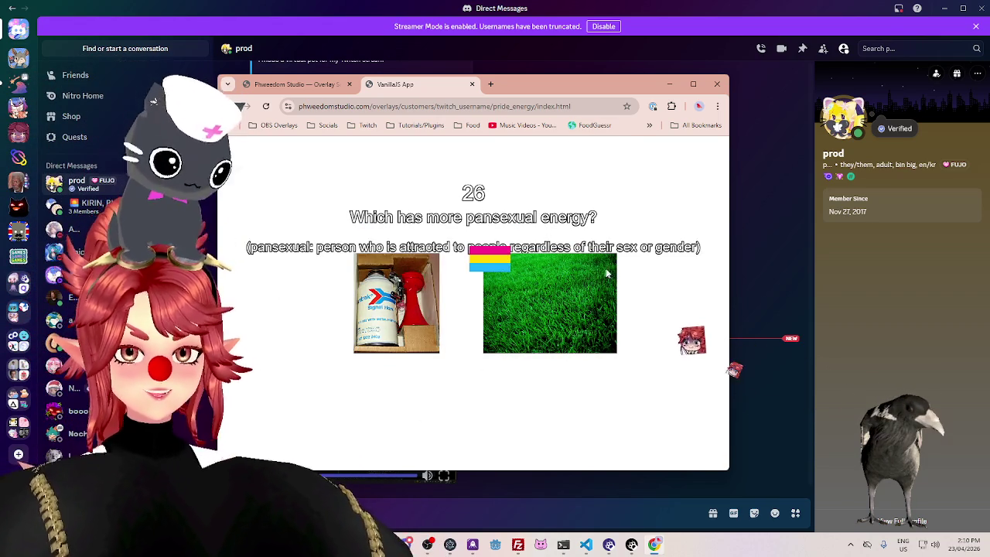
{"action": "left_click", "coordinate": [694, 85]}
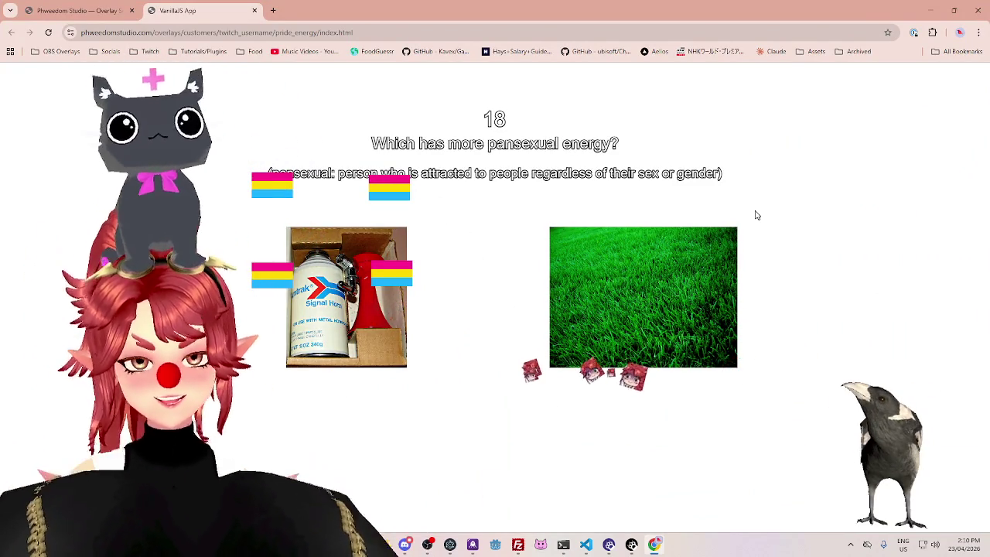
{"action": "left_click", "coordinate": [255, 10]}
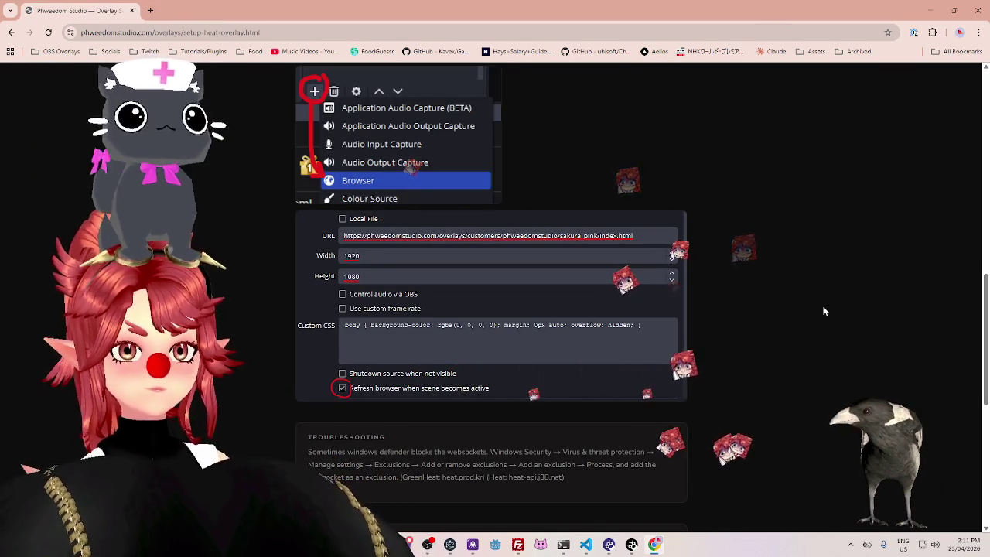
Minimize Chrome, Discord and the terminal, then close the VTS P.O.G. settings window
{"action": "scroll", "coordinate": [821, 308], "scroll_direction": "up", "scroll_amount": 4}
{"action": "scroll", "coordinate": [820, 303], "scroll_direction": "up", "scroll_amount": 3}
{"action": "scroll", "coordinate": [819, 303], "scroll_direction": "up", "scroll_amount": 4}
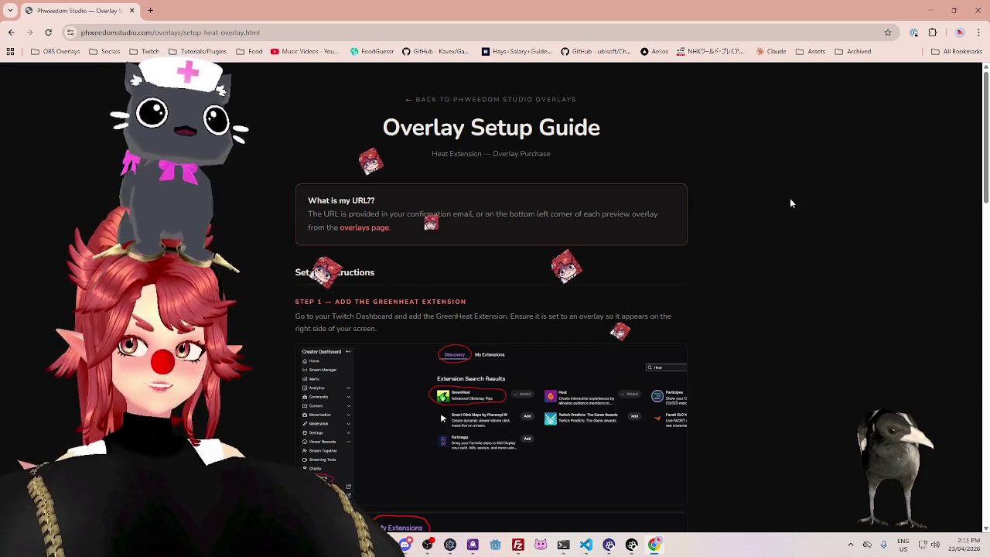
{"action": "left_click", "coordinate": [938, 14]}
{"action": "left_click", "coordinate": [944, 9]}
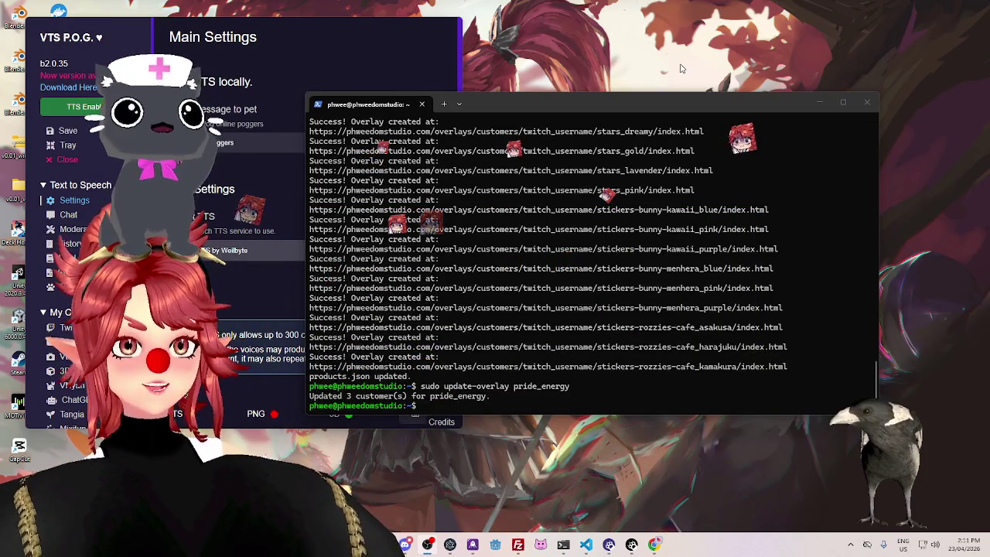
{"action": "left_click", "coordinate": [819, 104]}
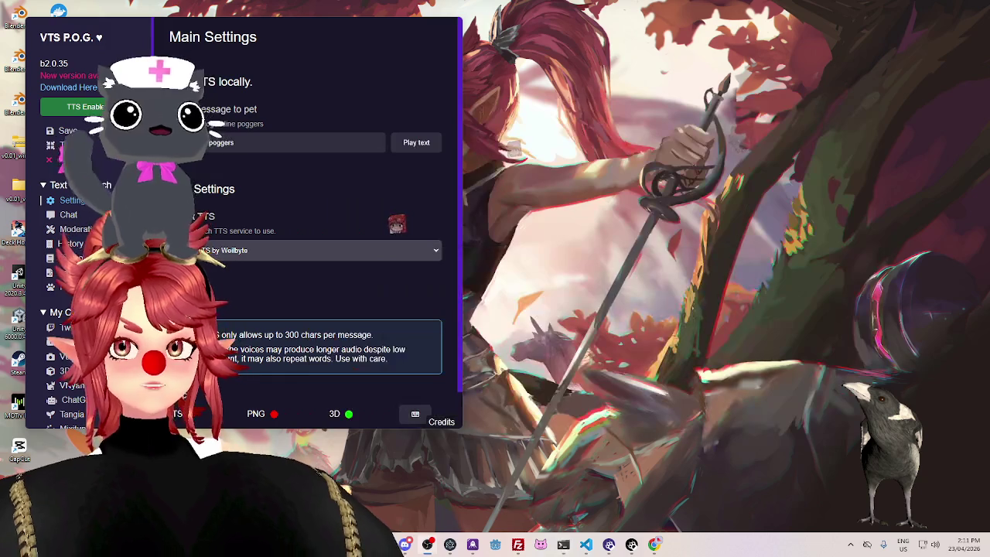
{"action": "key", "text": "alt+F4"}
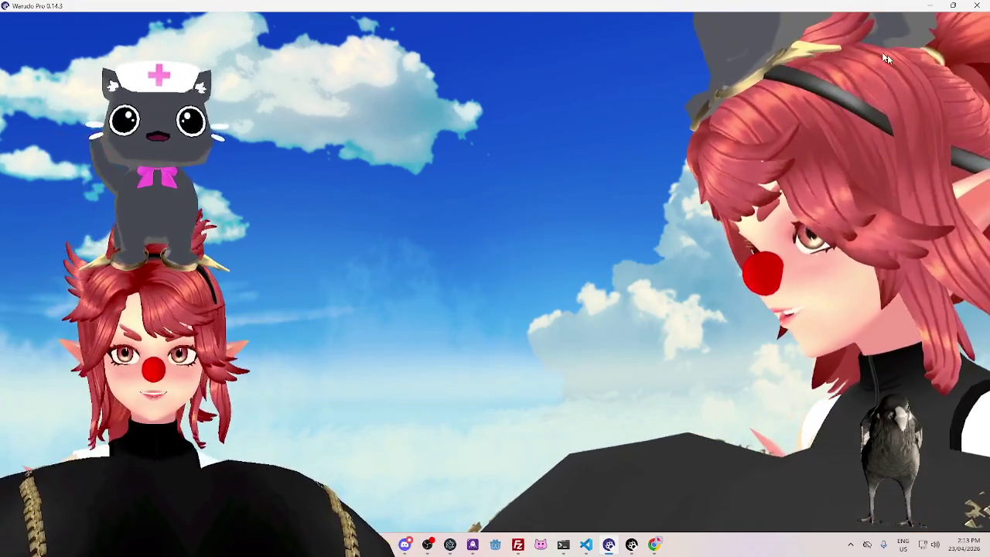
Clear Warudo from view and launch Blender via a 'blender' system search
{"action": "key", "text": "super+d"}
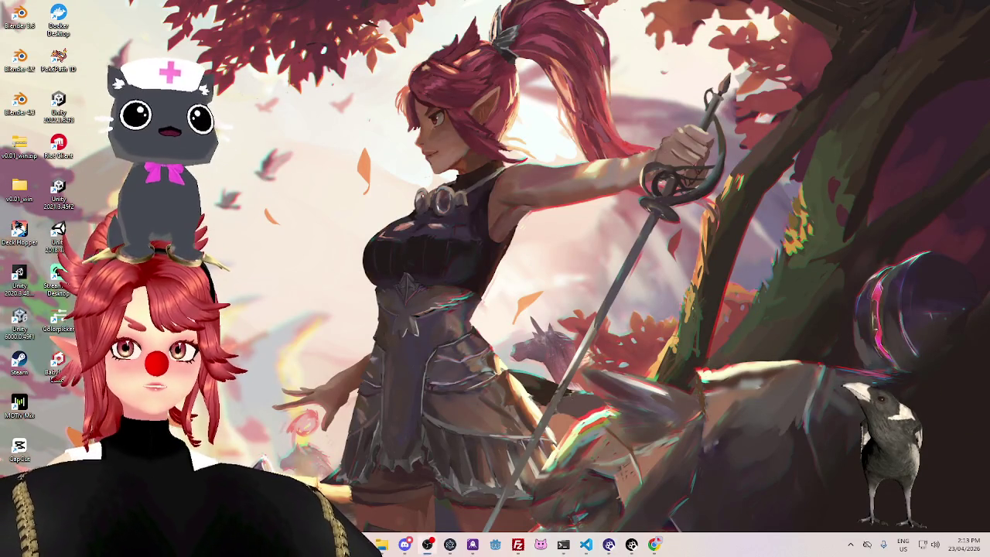
{"action": "key", "text": "super"}
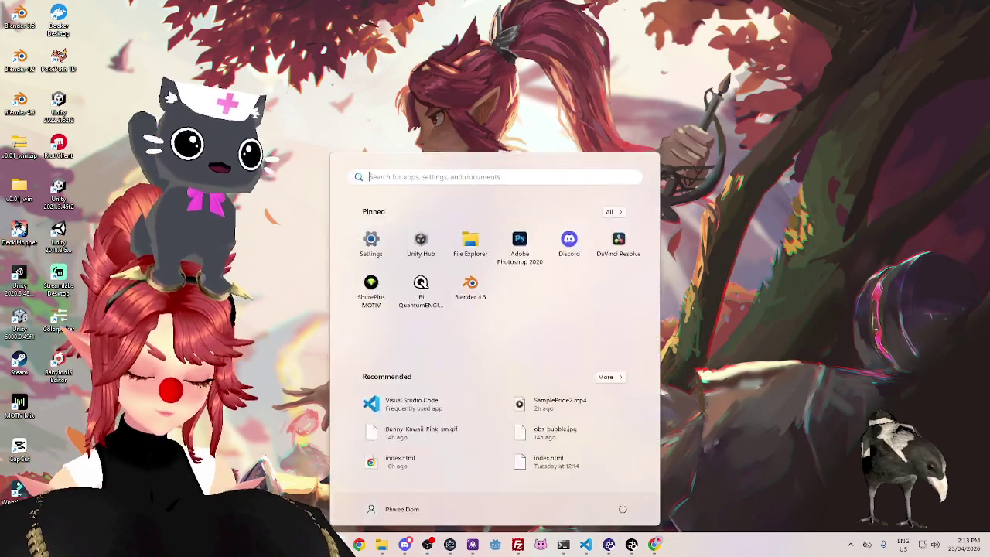
{"action": "type", "text": "blender"}
{"action": "left_click", "coordinate": [416, 264]}
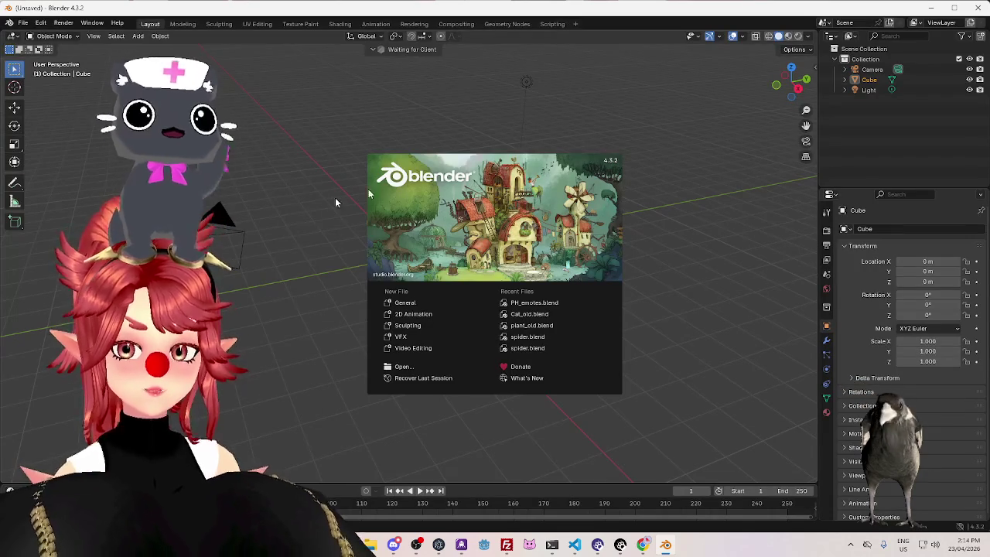
Dismiss the Blender splash screen and the BlenderKit update prompt
{"action": "left_click", "coordinate": [315, 159]}
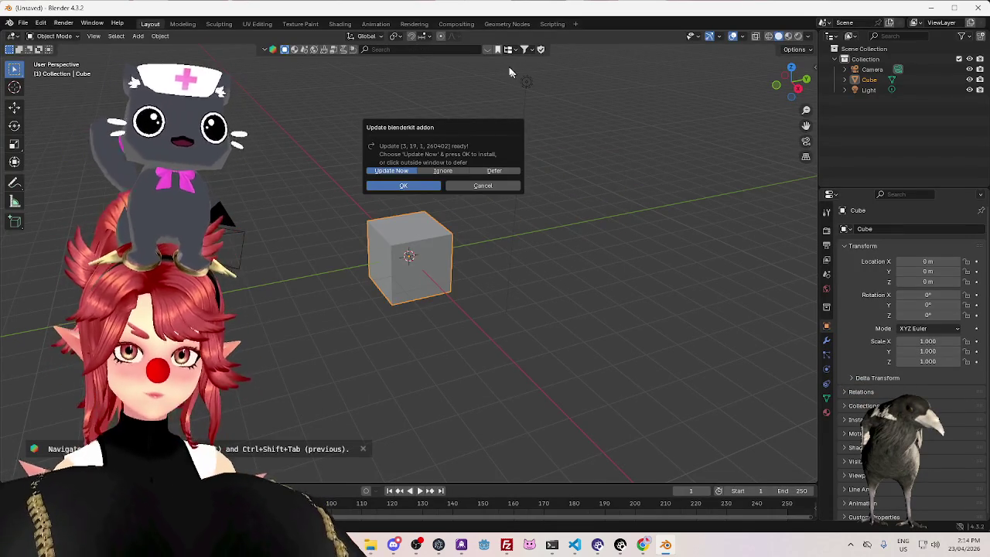
{"action": "left_click", "coordinate": [488, 52]}
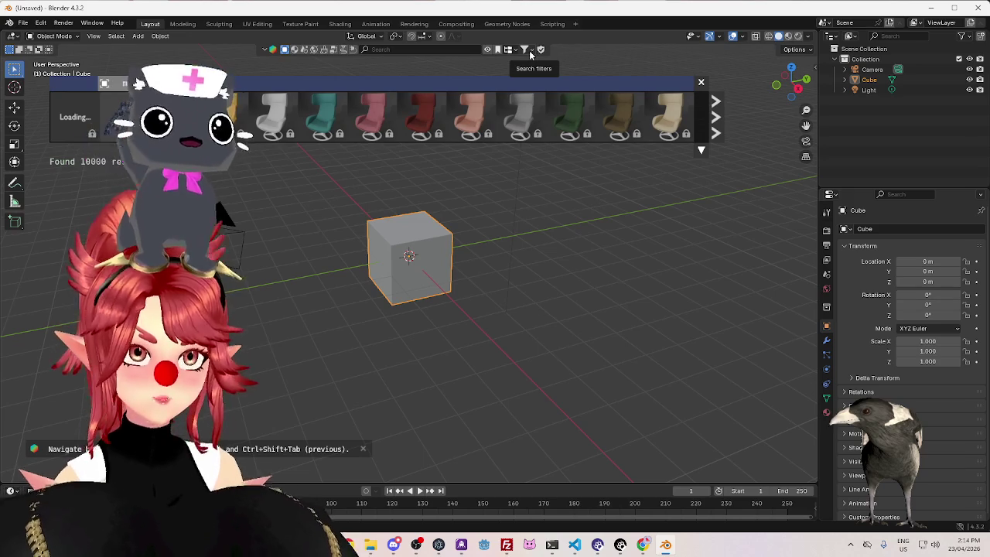
Search the BlenderKit asset library for 'hand'
{"action": "left_click", "coordinate": [526, 49]}
{"action": "left_click", "coordinate": [484, 94]}
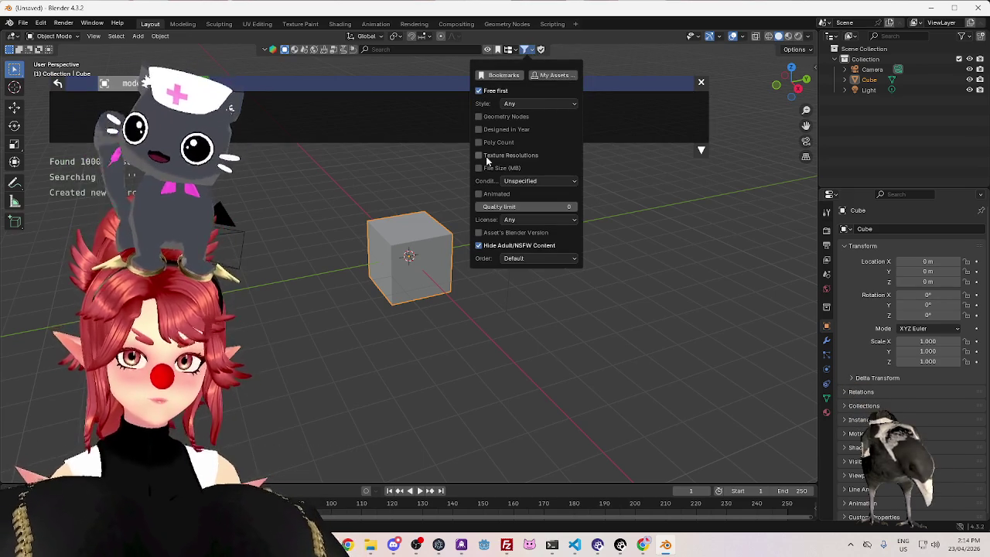
{"action": "left_click", "coordinate": [408, 49]}
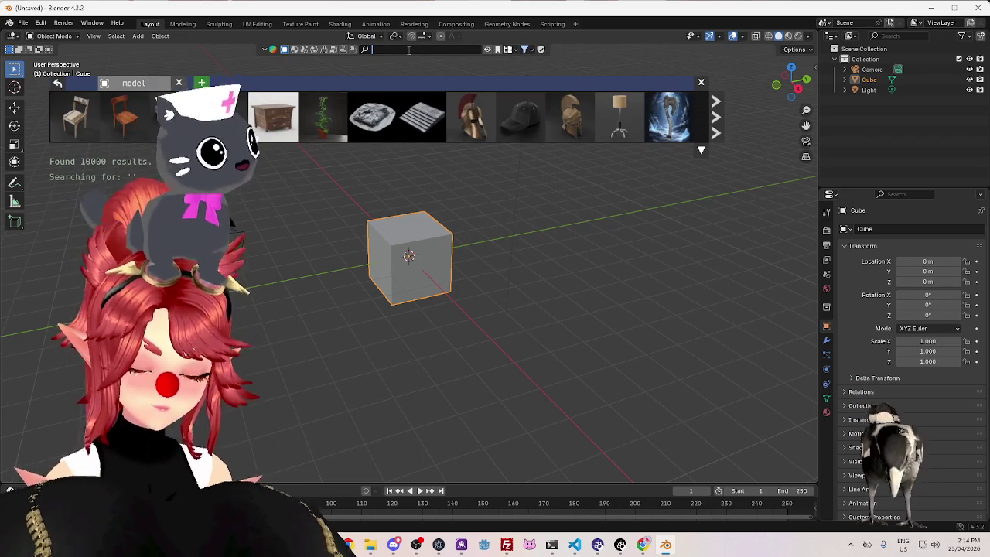
{"action": "type", "text": "hand"}
{"action": "key", "text": "Return"}
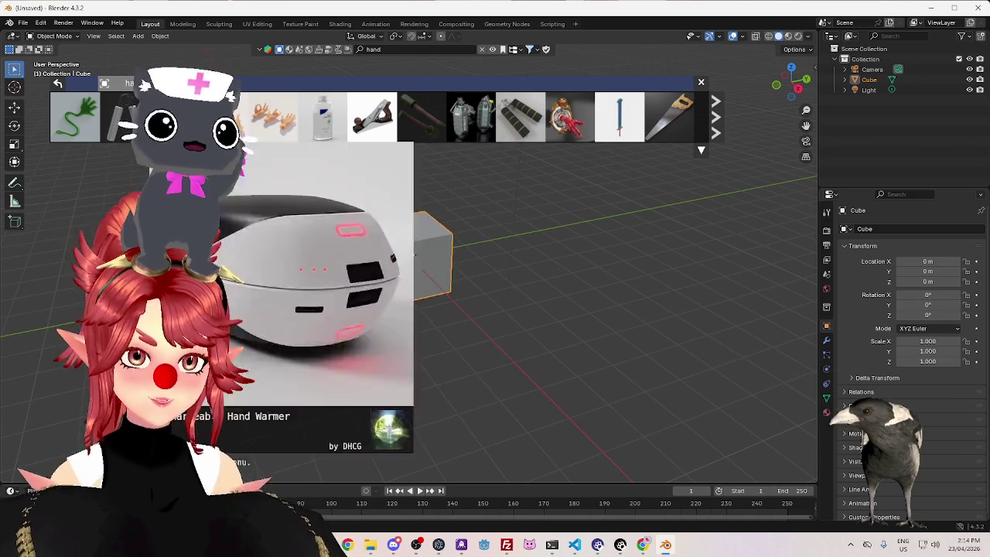
Page forward through the hand search results
{"action": "scroll", "coordinate": [437, 131], "scroll_direction": "down", "scroll_amount": 2}
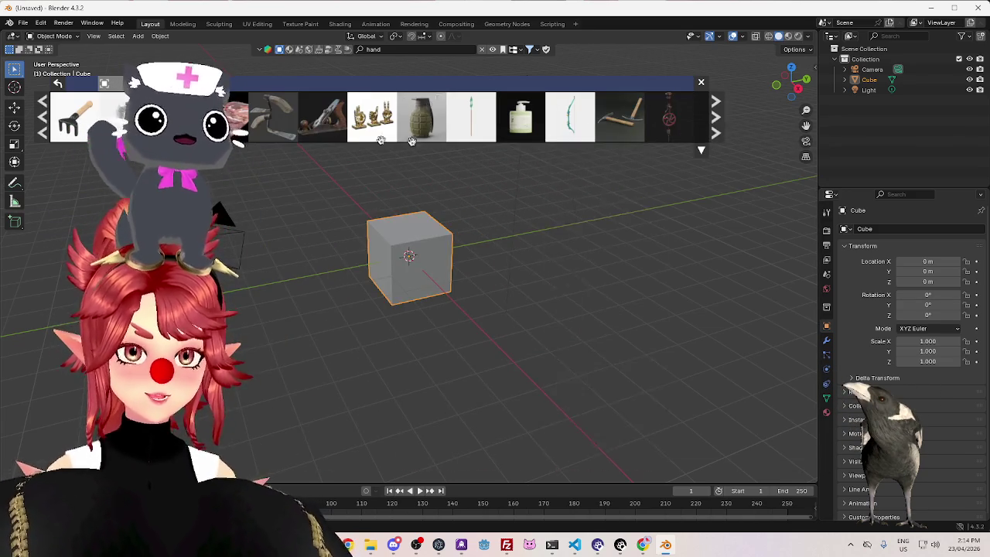
{"action": "scroll", "coordinate": [437, 131], "scroll_direction": "down", "scroll_amount": 2}
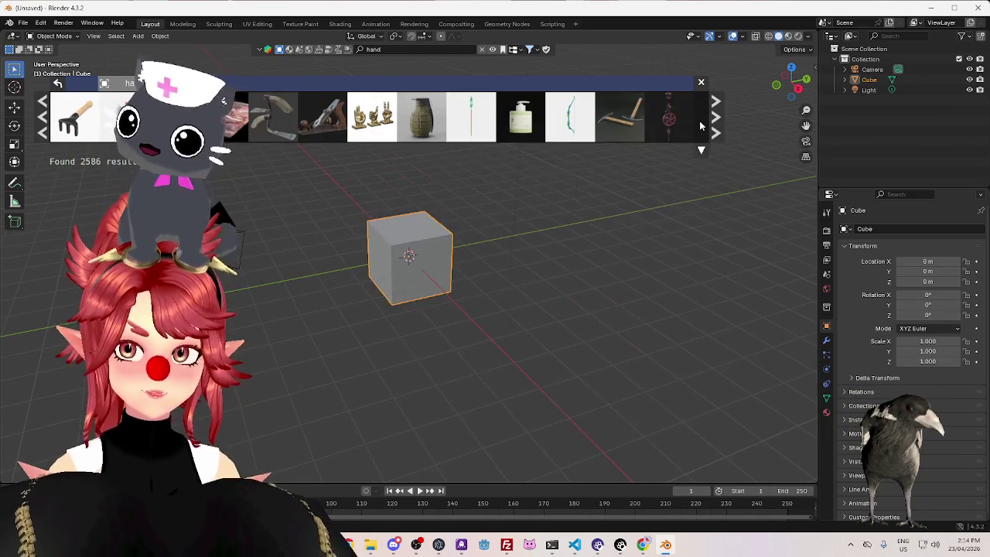
{"action": "left_click", "coordinate": [715, 124]}
{"action": "left_click", "coordinate": [715, 124]}
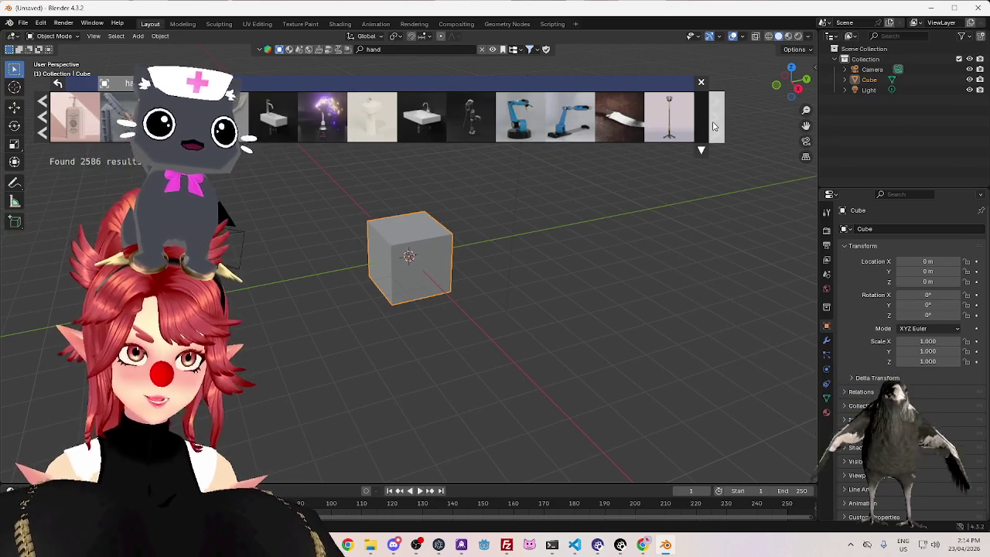
{"action": "left_click", "coordinate": [716, 125]}
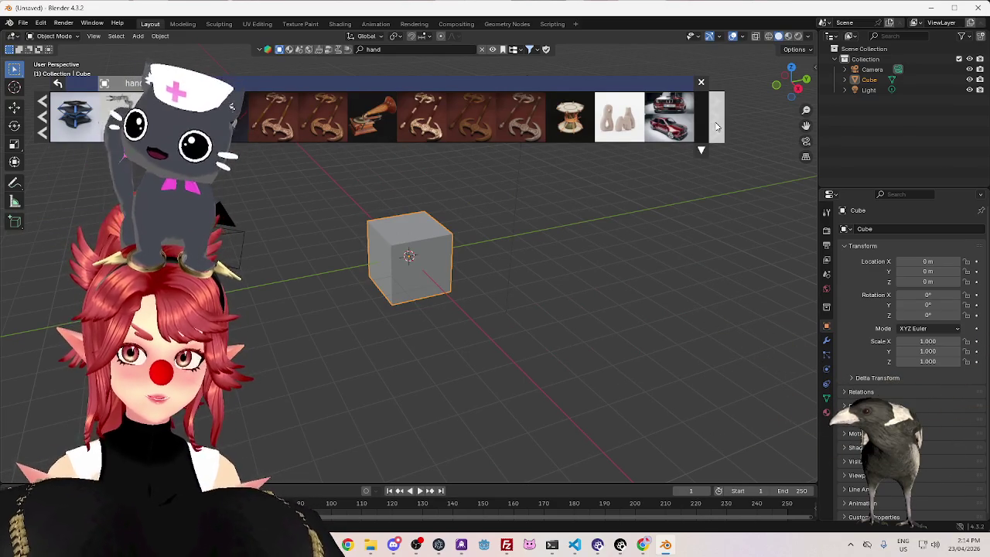
{"action": "left_click", "coordinate": [716, 125]}
{"action": "left_click", "coordinate": [715, 126]}
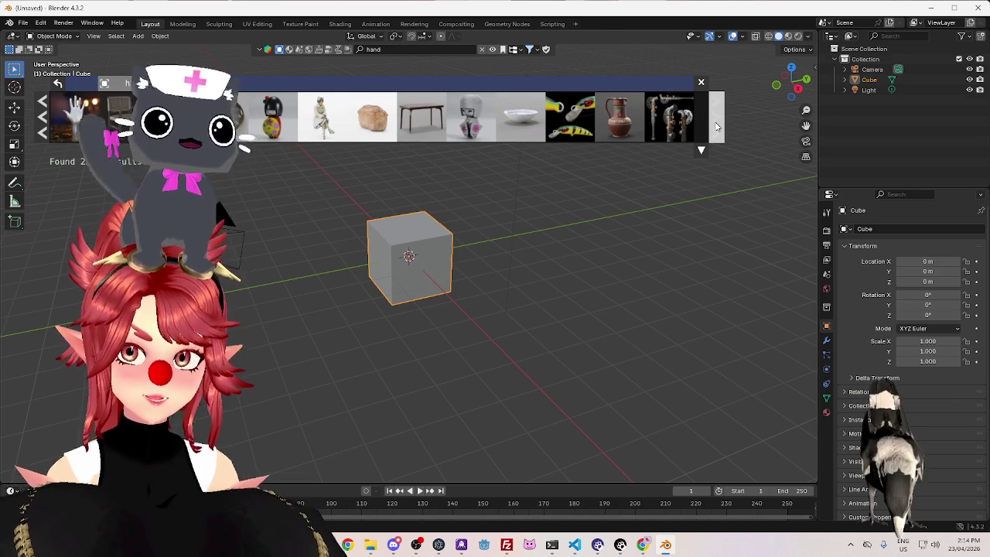
{"action": "mouse_move", "coordinate": [75, 117]}
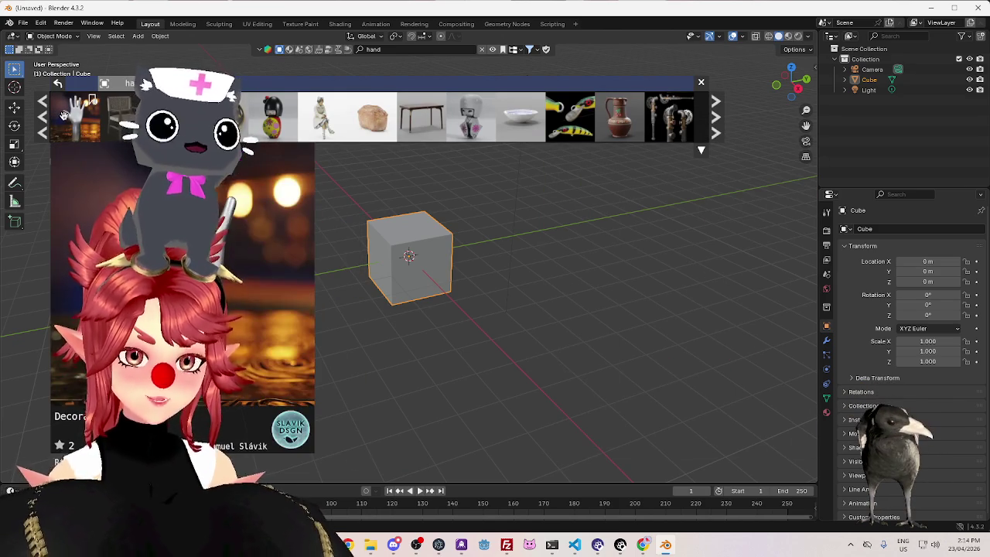
{"action": "left_click", "coordinate": [714, 123]}
{"action": "left_click", "coordinate": [714, 122]}
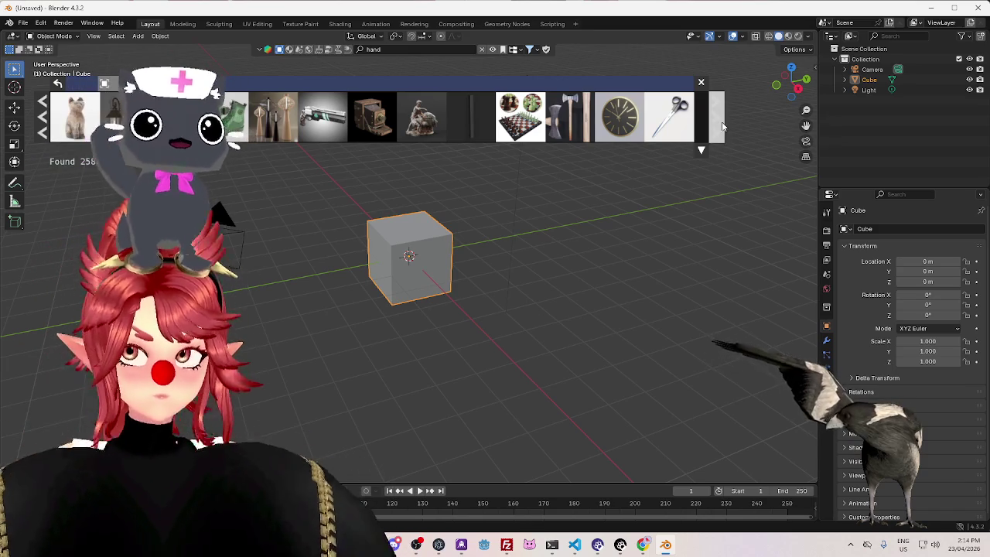
{"action": "left_click", "coordinate": [722, 121]}
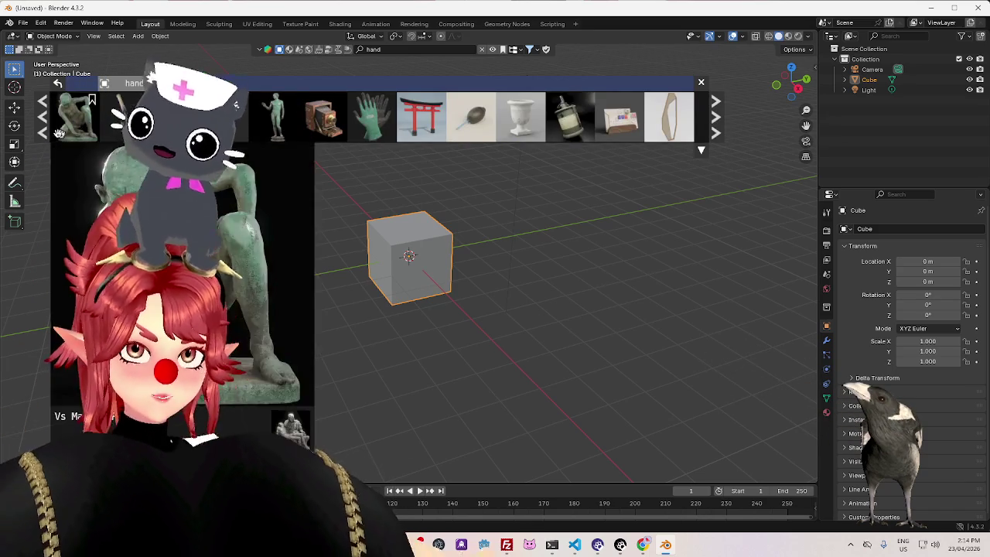
Page back through the hand results to the start and clear the search
{"action": "left_click", "coordinate": [44, 133]}
{"action": "left_click", "coordinate": [43, 133]}
{"action": "left_click", "coordinate": [43, 133]}
{"action": "left_click", "coordinate": [43, 133]}
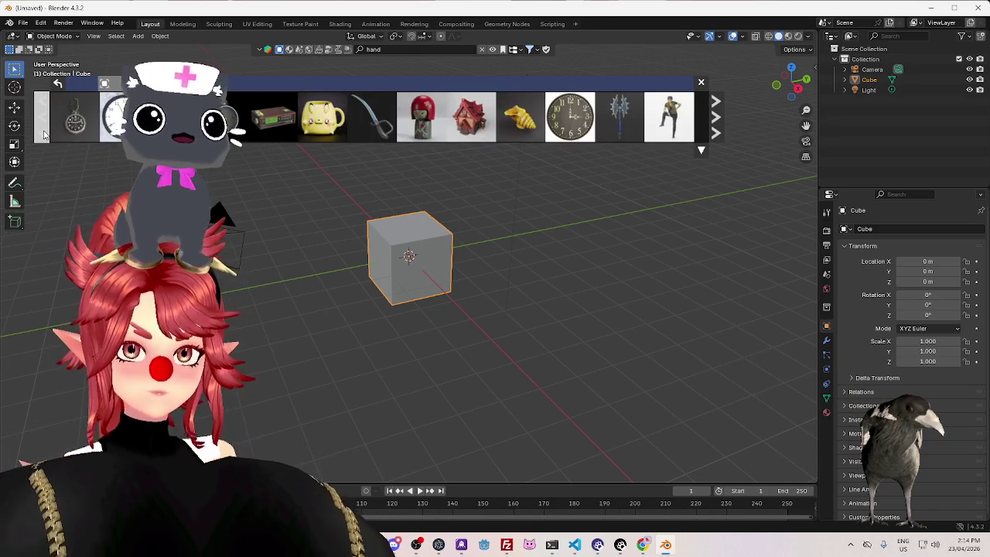
{"action": "left_click", "coordinate": [43, 134]}
{"action": "left_click", "coordinate": [43, 133]}
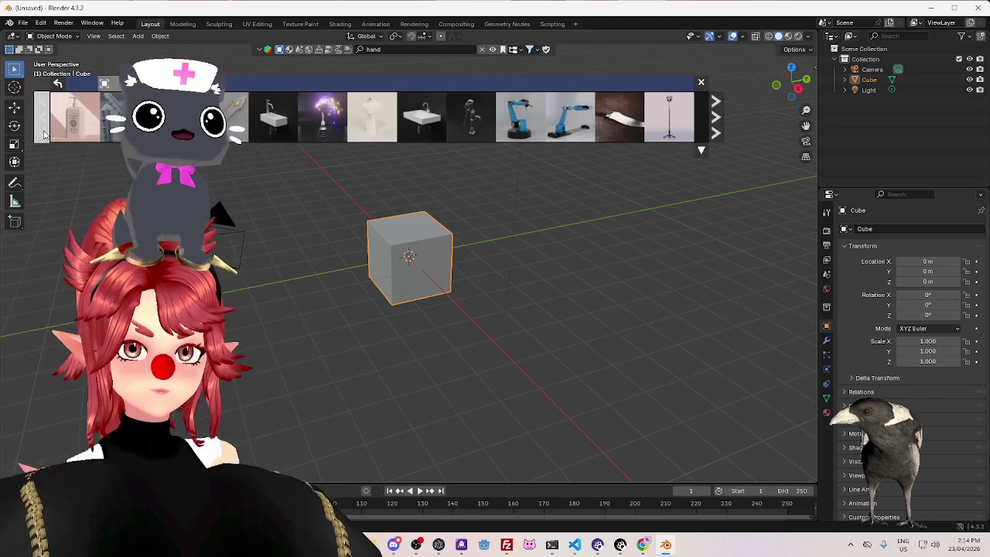
{"action": "left_click", "coordinate": [43, 133]}
{"action": "left_click", "coordinate": [44, 133]}
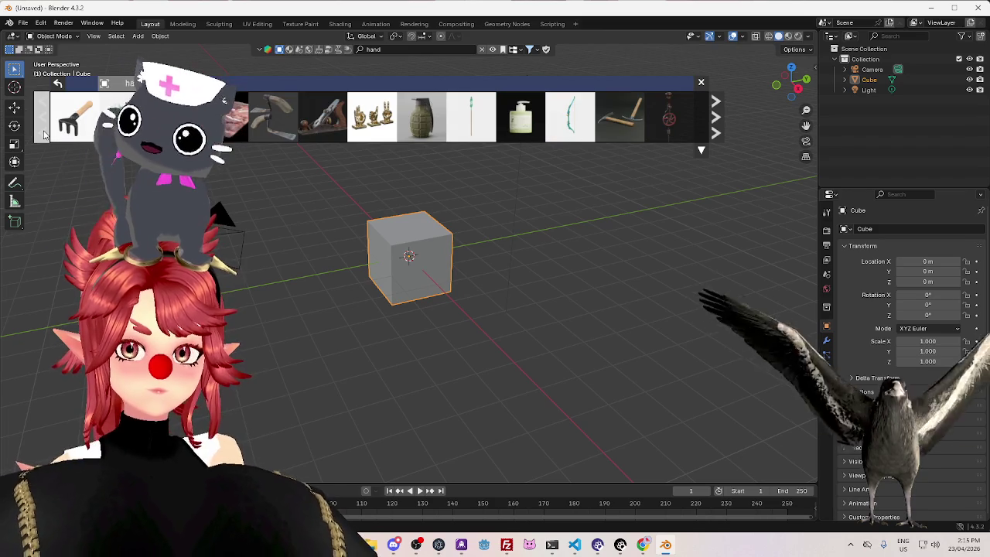
{"action": "left_click", "coordinate": [43, 134]}
{"action": "mouse_move", "coordinate": [75, 116]}
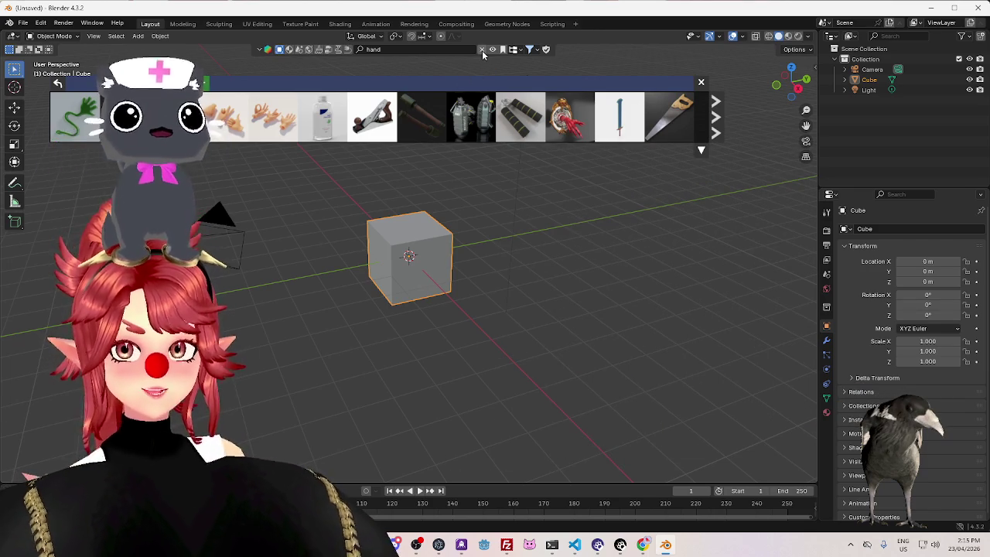
{"action": "left_click", "coordinate": [482, 50]}
Select the default cube and delete it
{"action": "left_click", "coordinate": [701, 88]}
{"action": "left_click", "coordinate": [447, 274]}
{"action": "key", "text": "Delete"}
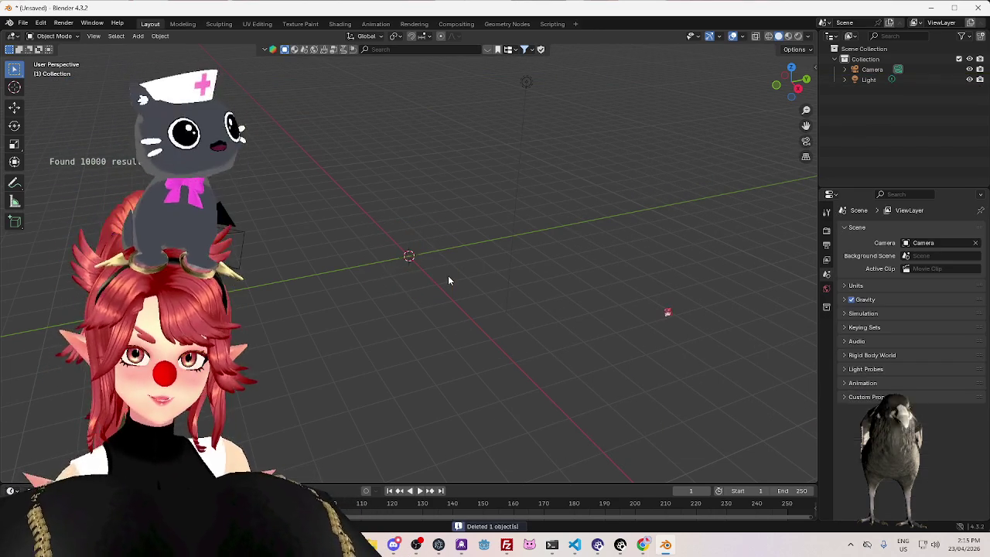
Start an FBX import from the File menu, then cancel it
{"action": "left_click", "coordinate": [24, 24]}
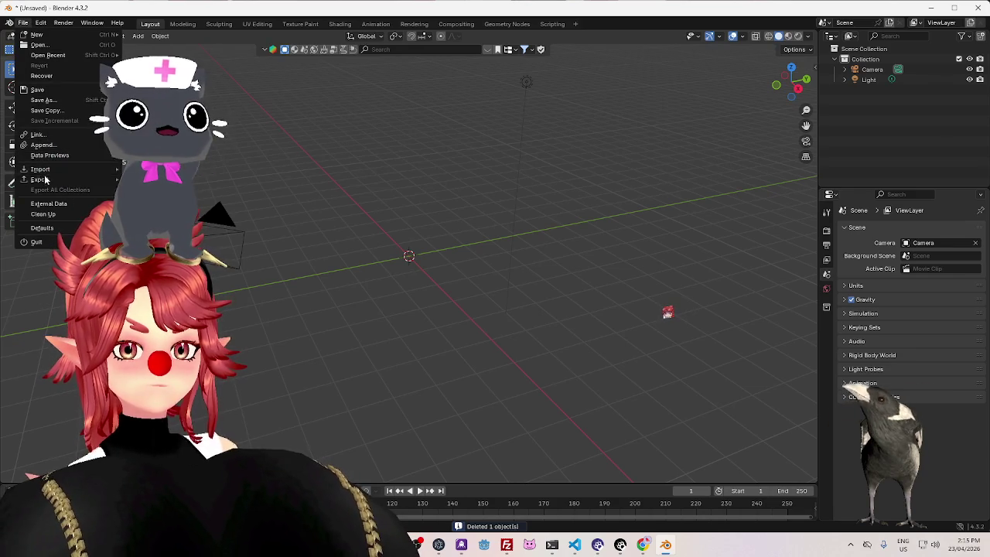
{"action": "mouse_move", "coordinate": [41, 169]}
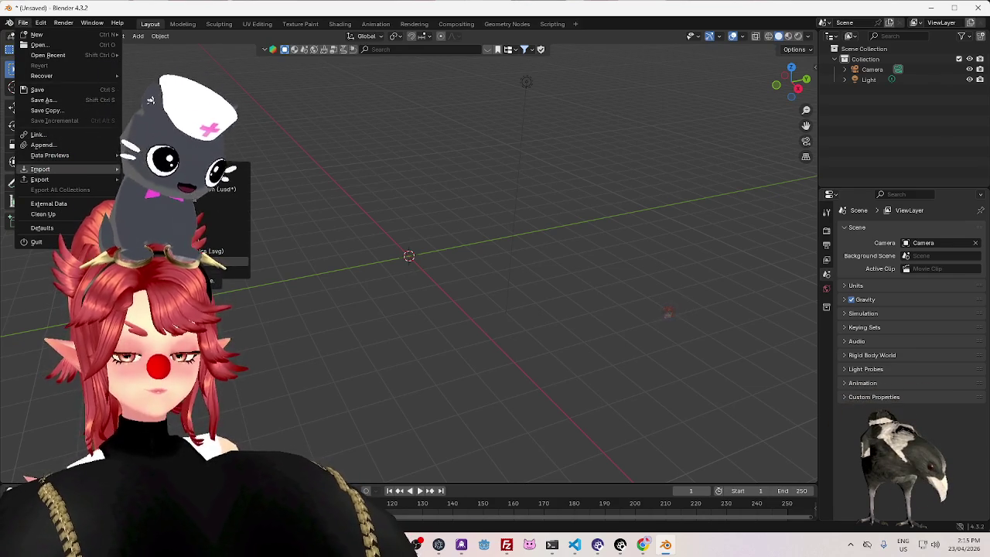
{"action": "left_click", "coordinate": [221, 261]}
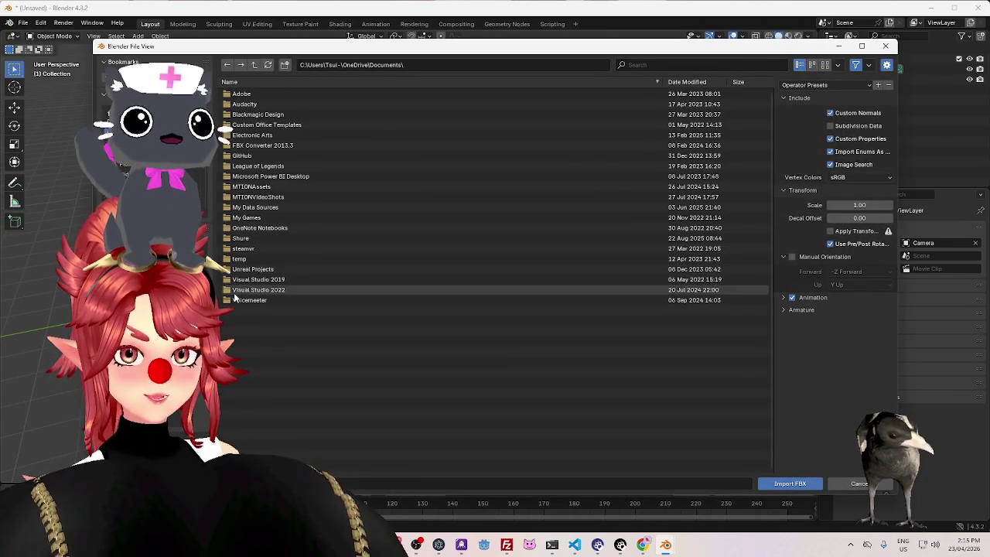
{"action": "left_click", "coordinate": [854, 484]}
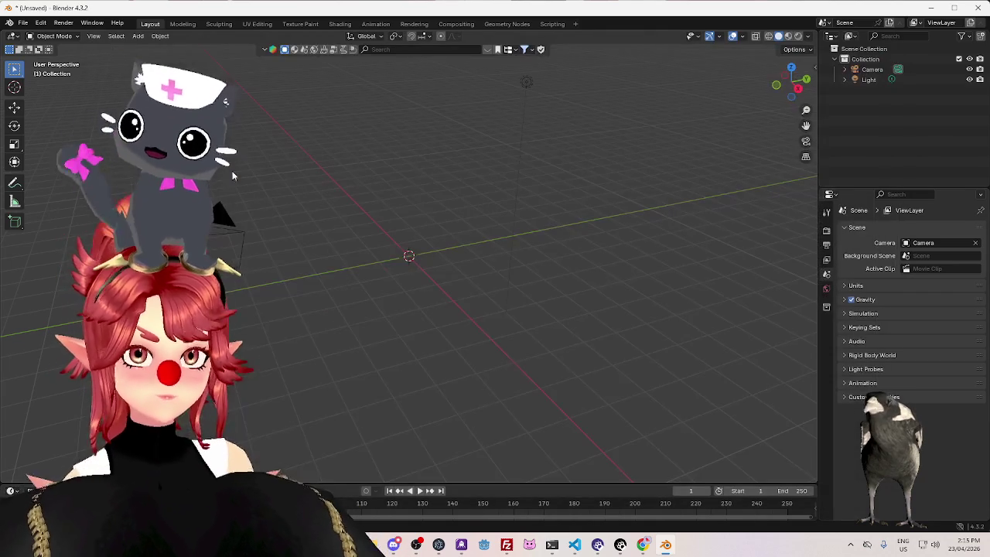
{"action": "left_click", "coordinate": [24, 23]}
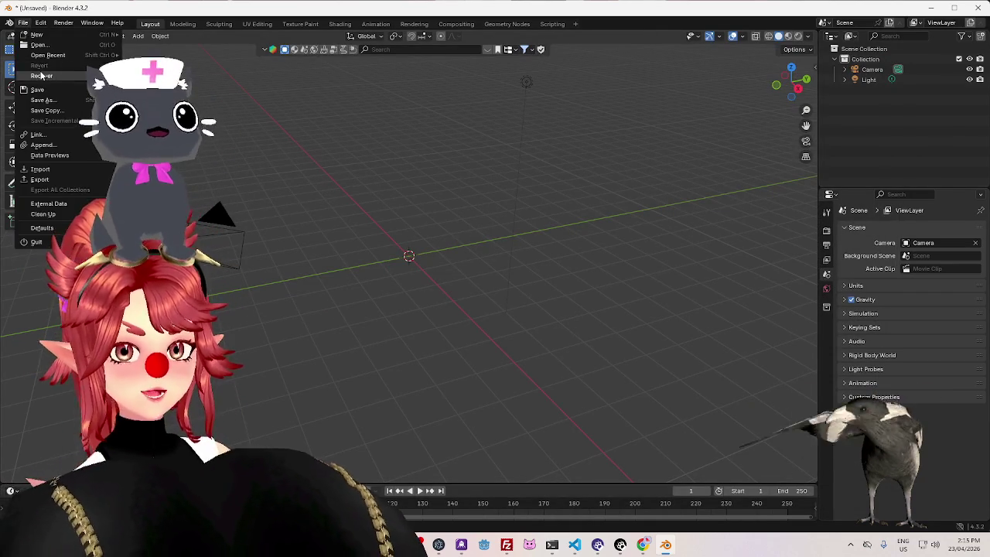
Open another file without saving changes, browsing up to the root of drive E
{"action": "left_click", "coordinate": [116, 35]}
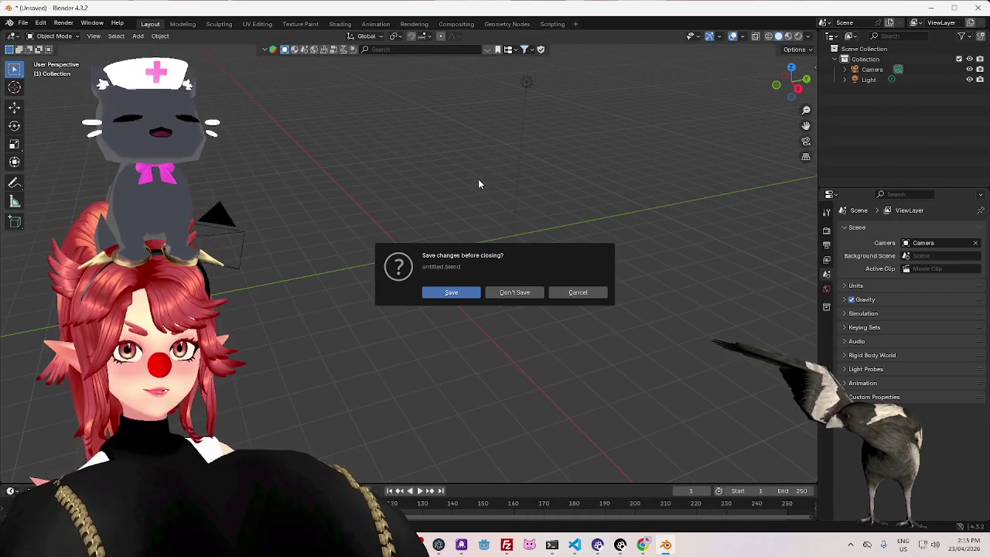
{"action": "left_click", "coordinate": [522, 292]}
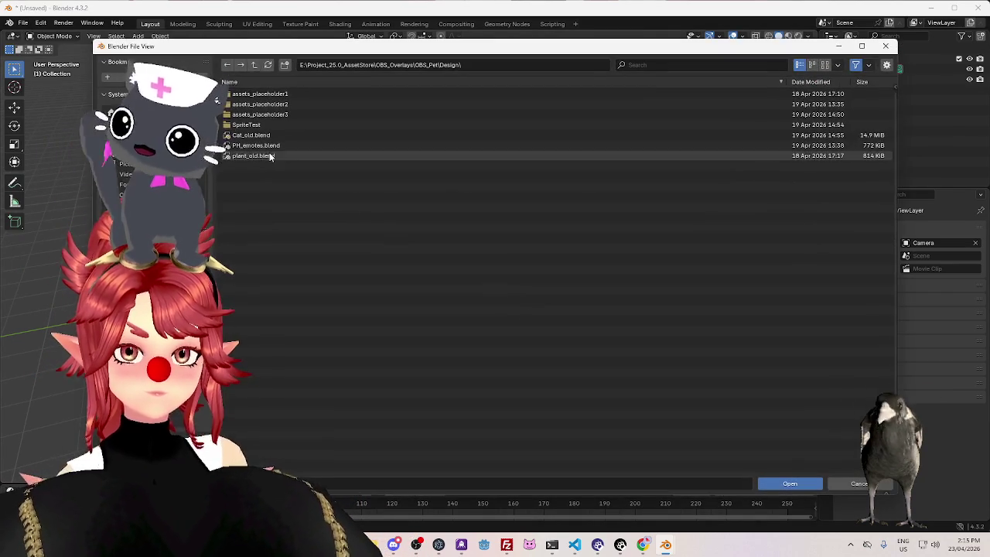
{"action": "left_click", "coordinate": [254, 65]}
{"action": "left_click", "coordinate": [254, 65]}
{"action": "left_click", "coordinate": [253, 65]}
{"action": "left_click", "coordinate": [254, 65]}
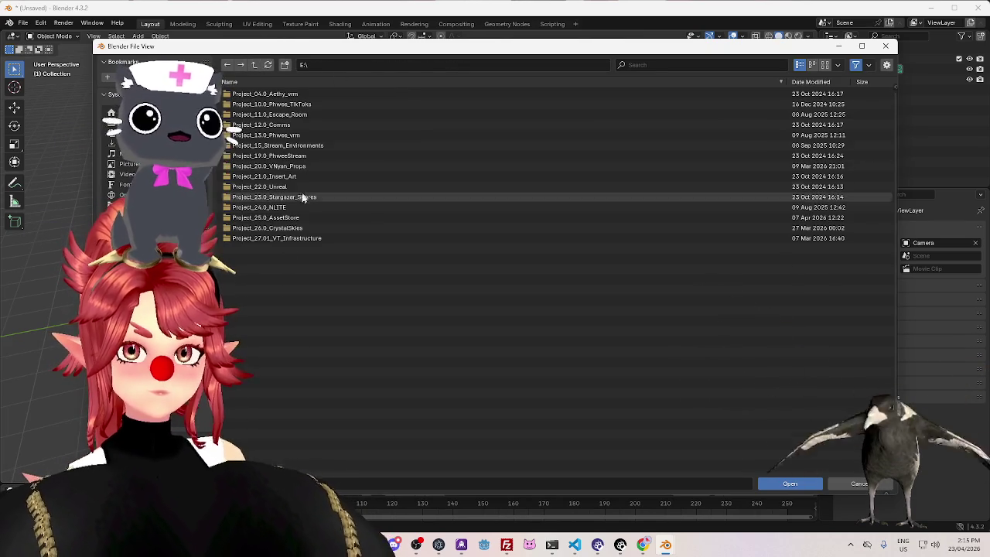
{"action": "left_click", "coordinate": [276, 79]}
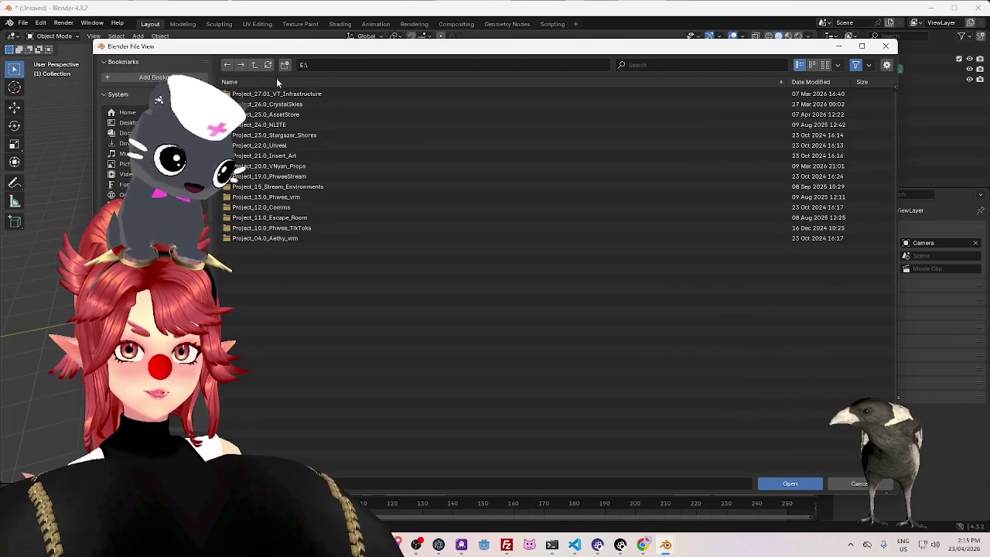
{"action": "left_click", "coordinate": [276, 81]}
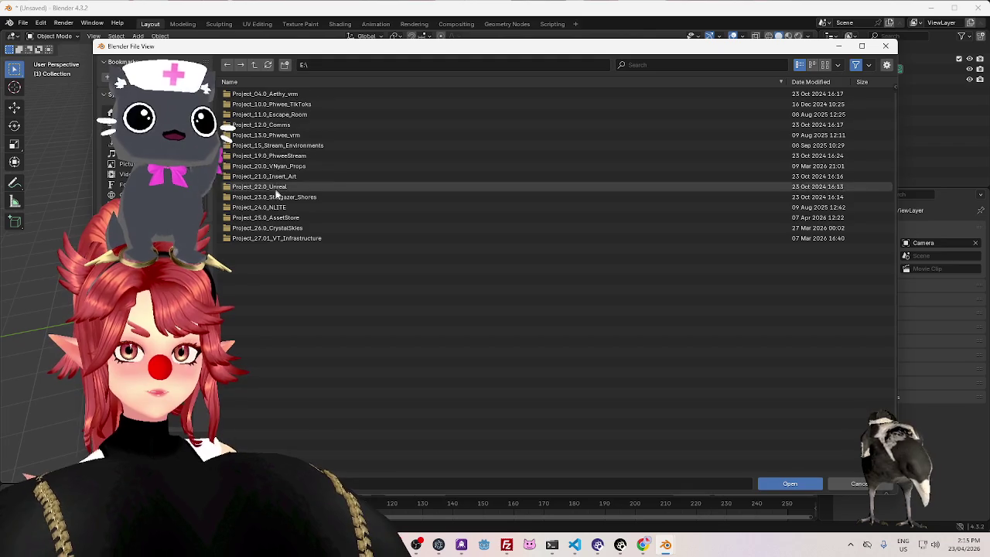
Open Phwee_0.8 applied for MV.blend from Project_13.0_Phwee_vrm\PhweeMV\archive
{"action": "double_click", "coordinate": [277, 134]}
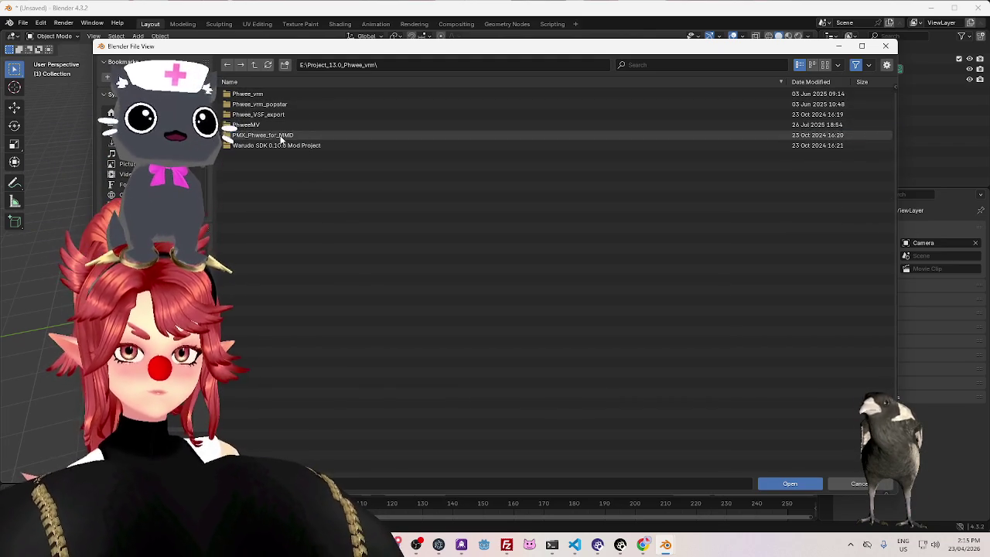
{"action": "double_click", "coordinate": [275, 93]}
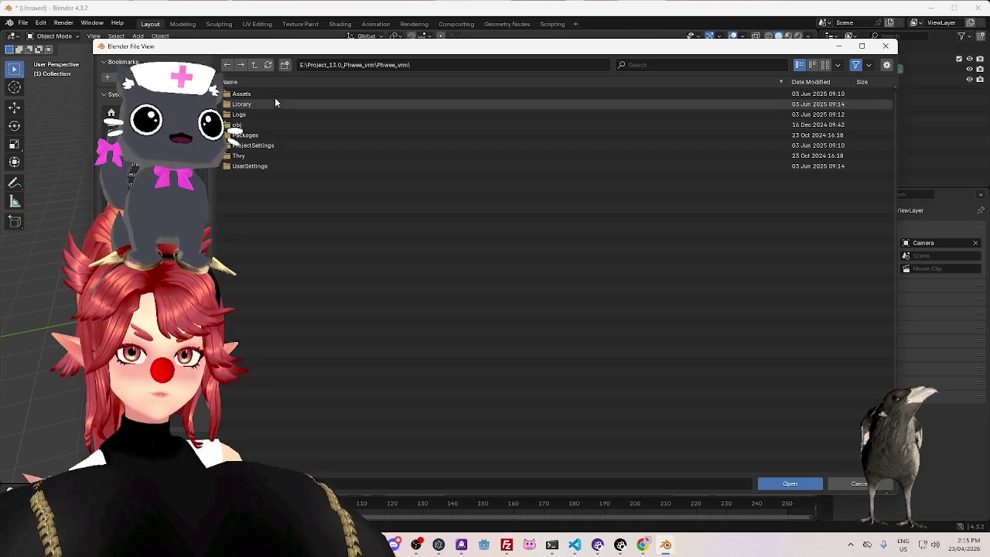
{"action": "left_click", "coordinate": [253, 66]}
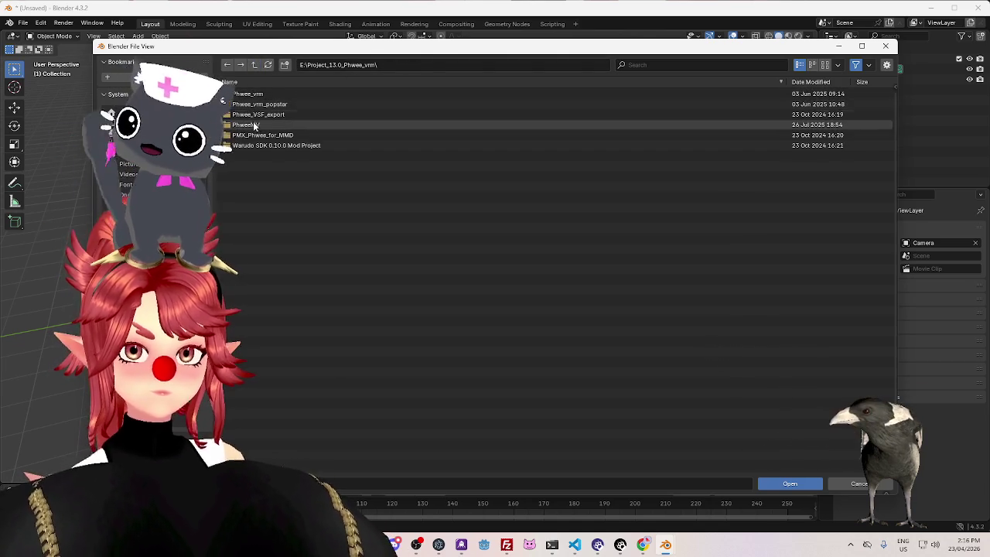
{"action": "double_click", "coordinate": [256, 104]}
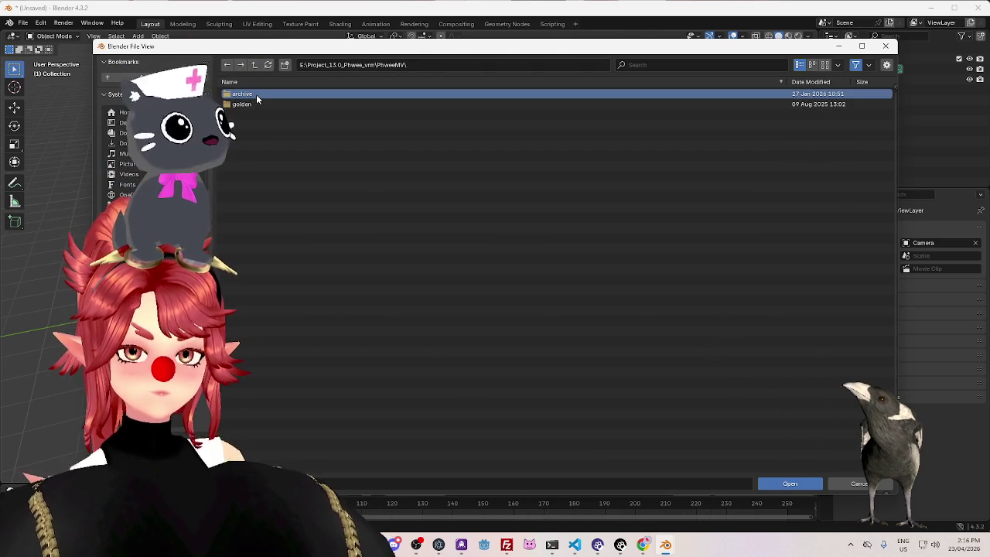
{"action": "double_click", "coordinate": [258, 96]}
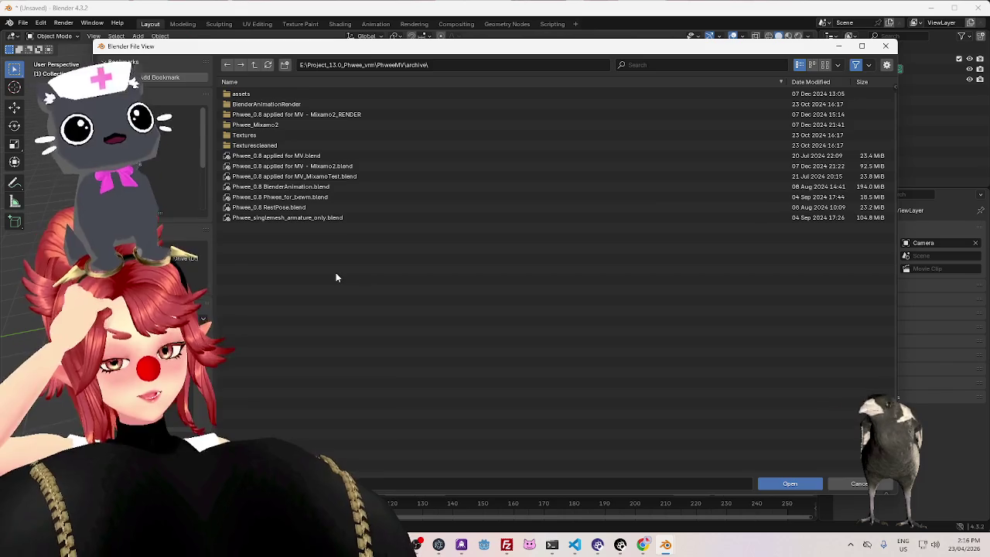
{"action": "left_click", "coordinate": [285, 157]}
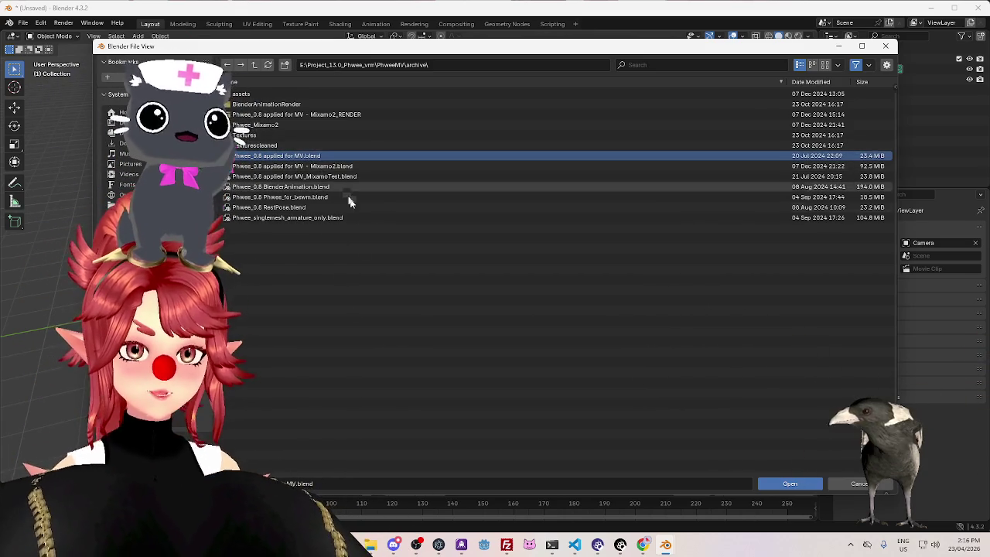
{"action": "left_click", "coordinate": [773, 485]}
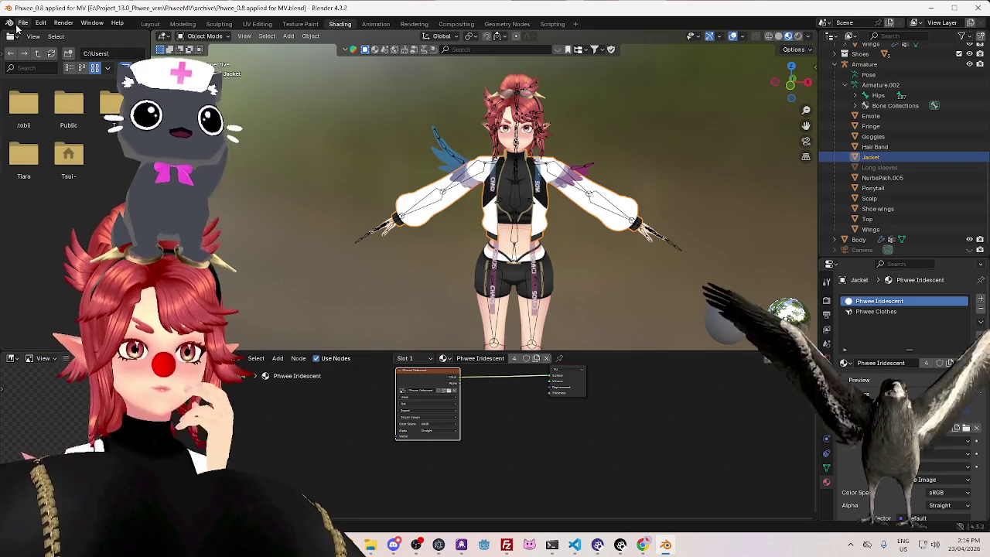
Save the avatar as Phwee_0.8 applied for MV_hand.blend in the PhweeMV\archive folder
{"action": "left_click", "coordinate": [23, 23]}
{"action": "left_click", "coordinate": [52, 103]}
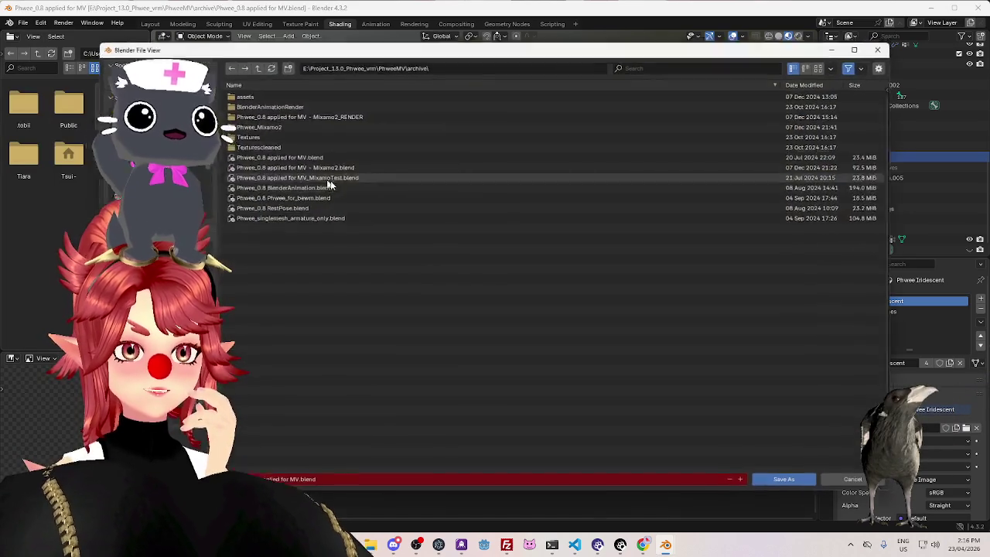
{"action": "left_click", "coordinate": [256, 66]}
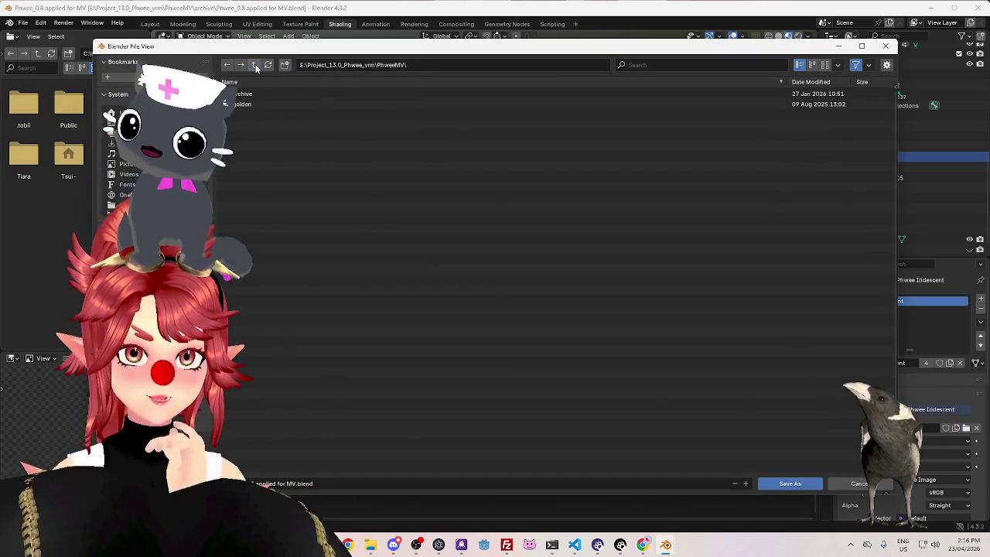
{"action": "left_click", "coordinate": [255, 65]}
{"action": "left_click", "coordinate": [256, 66]}
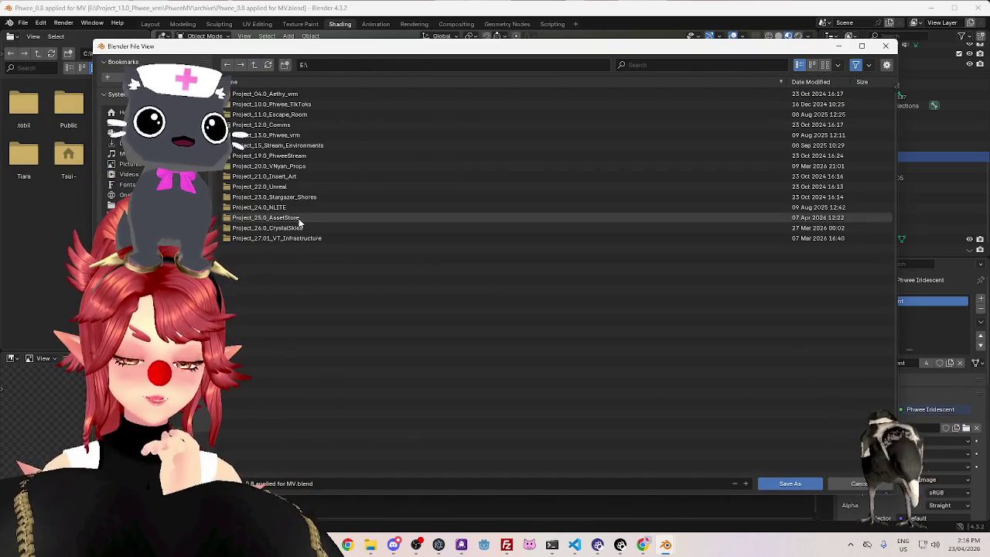
{"action": "double_click", "coordinate": [301, 134]}
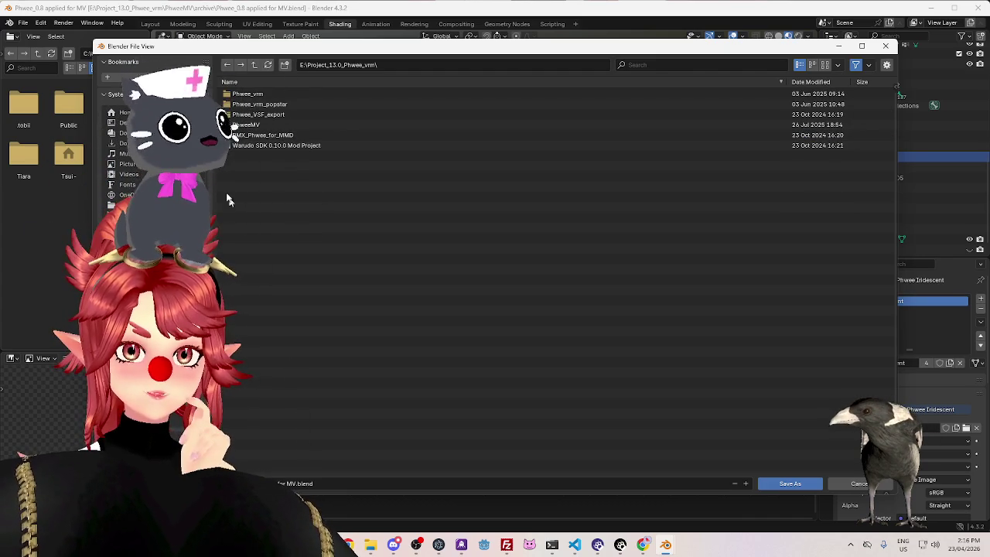
{"action": "double_click", "coordinate": [255, 125]}
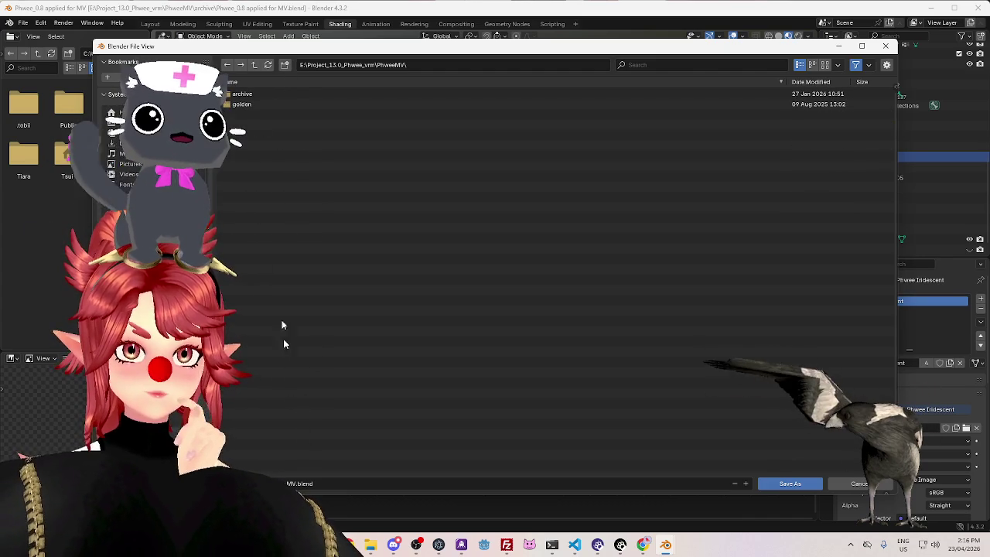
{"action": "double_click", "coordinate": [241, 94]}
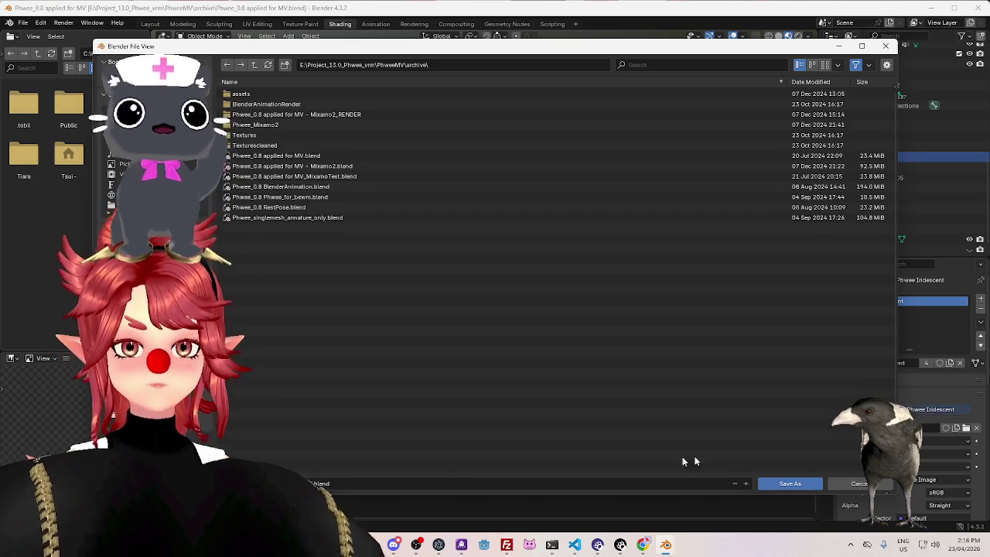
{"action": "left_click", "coordinate": [790, 483]}
{"action": "middle_click_drag", "start_coordinate": [509, 208], "coordinate": [609, 252]}
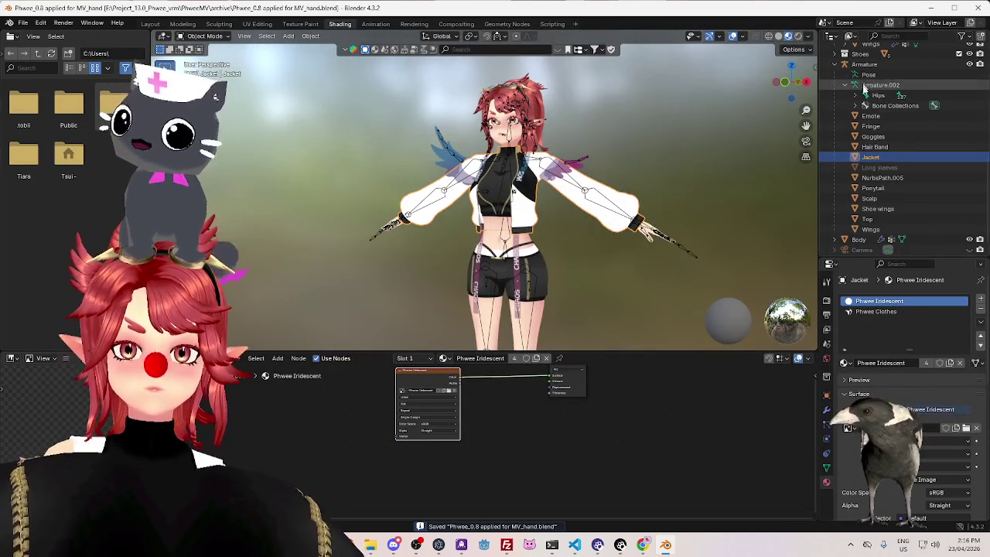
Resize the viewport and hide the jacket from the Clothes collection in the Outliner
{"action": "left_click_drag", "start_coordinate": [819, 183], "coordinate": [830, 175]}
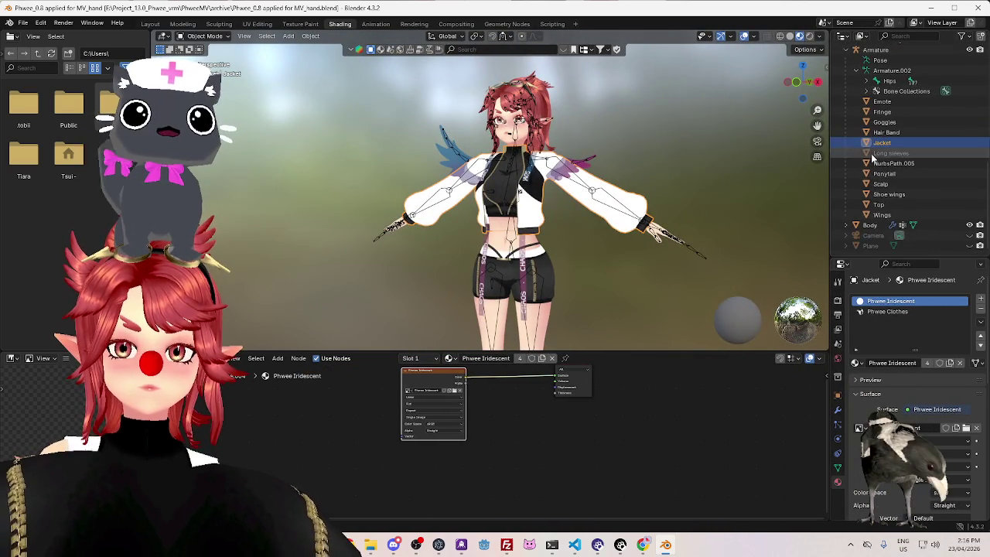
{"action": "scroll", "coordinate": [884, 157], "scroll_direction": "up", "scroll_amount": 5}
{"action": "scroll", "coordinate": [885, 155], "scroll_direction": "up", "scroll_amount": 4}
{"action": "scroll", "coordinate": [884, 147], "scroll_direction": "up", "scroll_amount": 3}
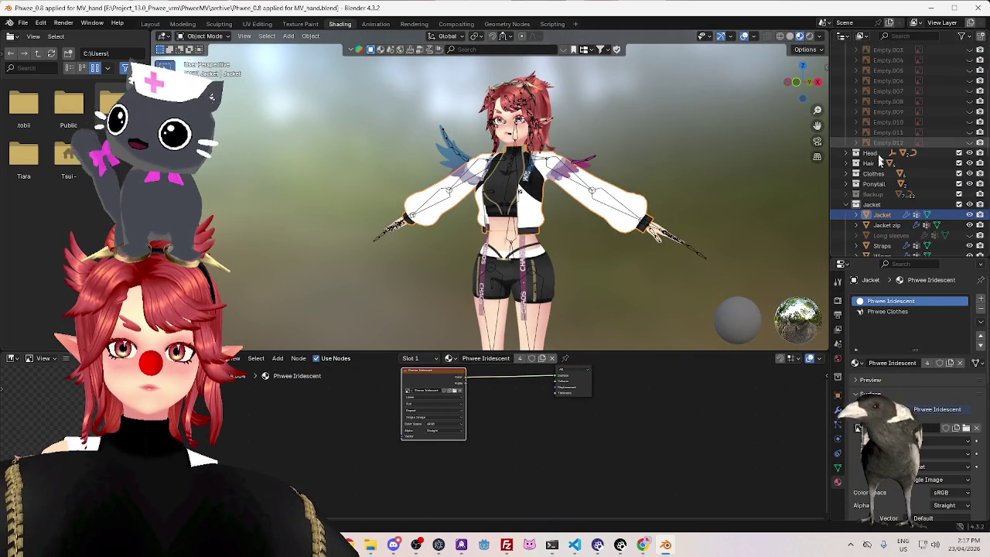
{"action": "scroll", "coordinate": [884, 123], "scroll_direction": "up", "scroll_amount": 3}
{"action": "scroll", "coordinate": [884, 122], "scroll_direction": "down", "scroll_amount": 4}
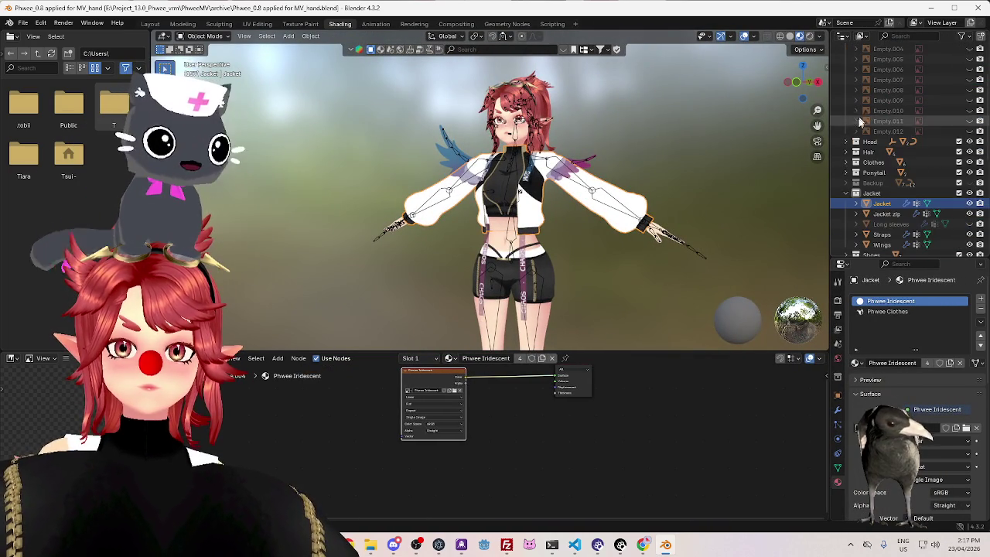
{"action": "left_click", "coordinate": [855, 162]}
{"action": "scroll", "coordinate": [884, 178], "scroll_direction": "down", "scroll_amount": 4}
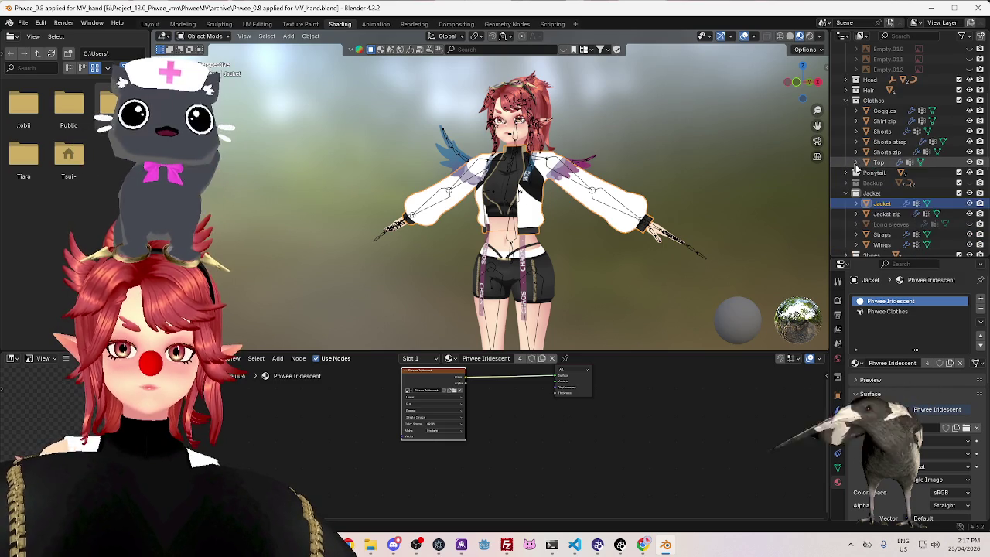
{"action": "scroll", "coordinate": [928, 201], "scroll_direction": "down", "scroll_amount": 1}
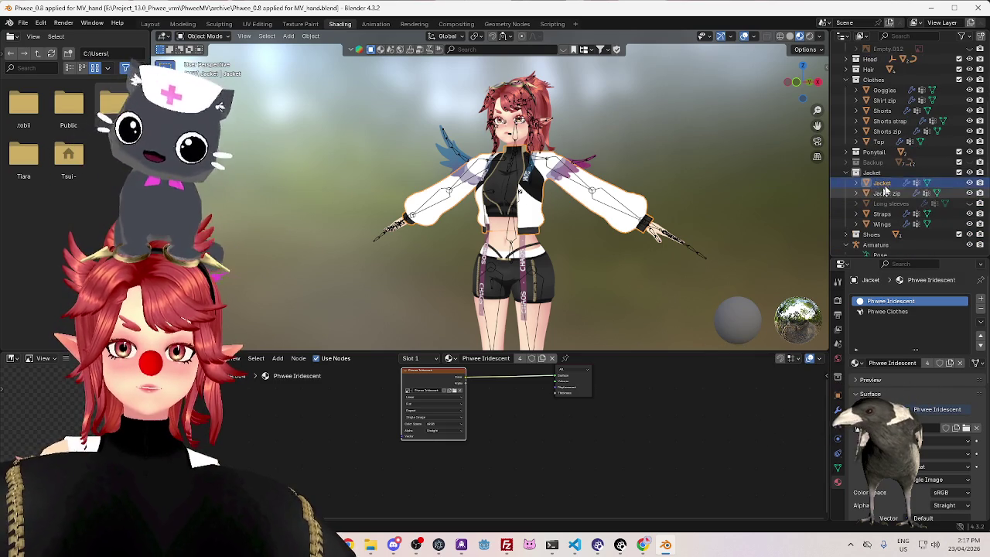
{"action": "left_click", "coordinate": [970, 182]}
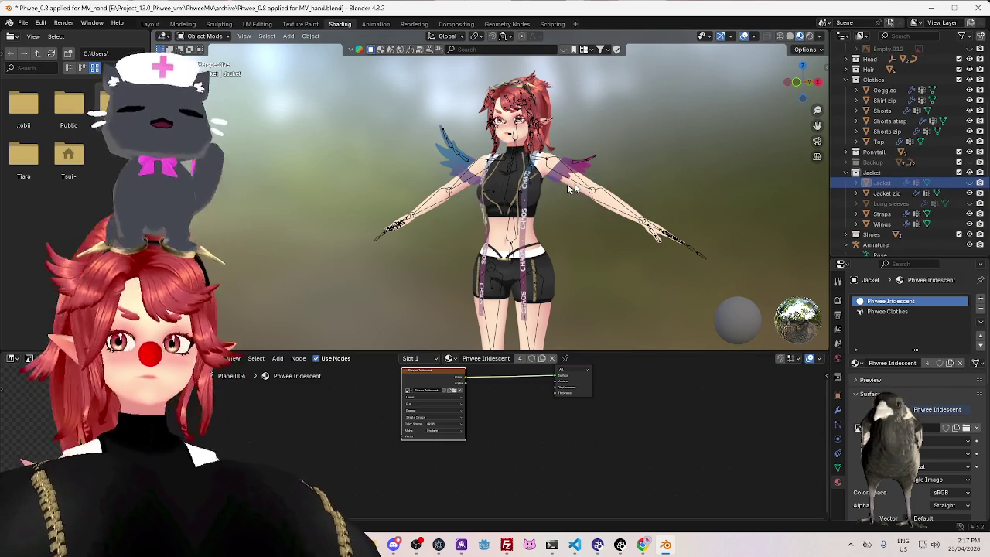
Select the avatar's Armature, show its Object Data properties, and switch to the Animation workspace
{"action": "scroll", "coordinate": [541, 217], "scroll_direction": "up", "scroll_amount": 2}
{"action": "scroll", "coordinate": [503, 242], "scroll_direction": "up", "scroll_amount": 2}
{"action": "scroll", "coordinate": [504, 241], "scroll_direction": "up", "scroll_amount": 2, "text": "shift"}
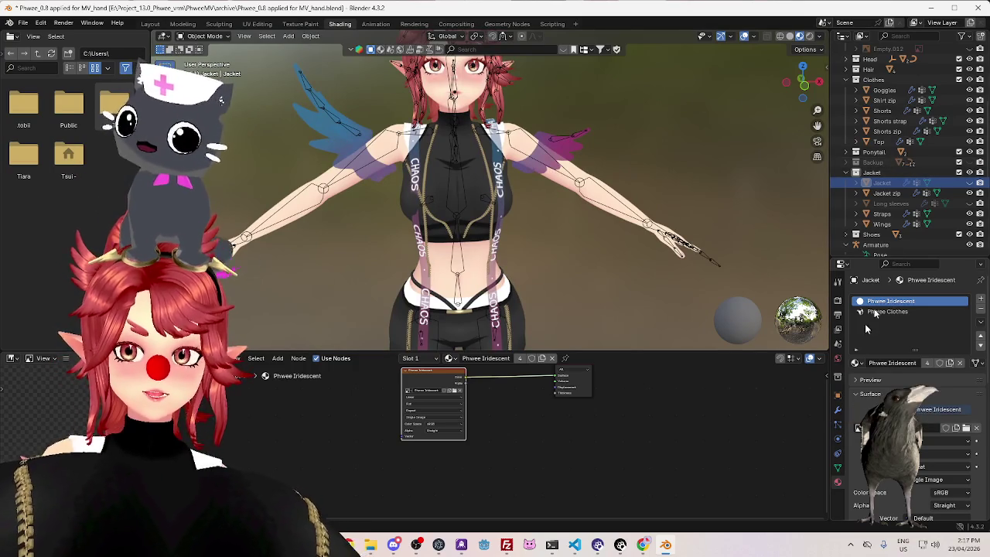
{"action": "scroll", "coordinate": [886, 194], "scroll_direction": "down", "scroll_amount": 2}
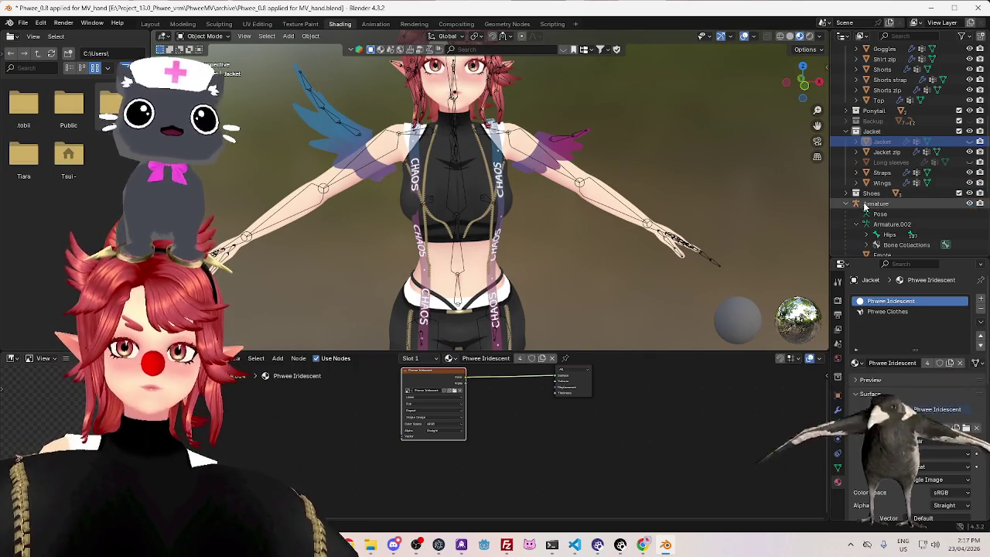
{"action": "left_click", "coordinate": [877, 203]}
{"action": "left_click", "coordinate": [840, 455]}
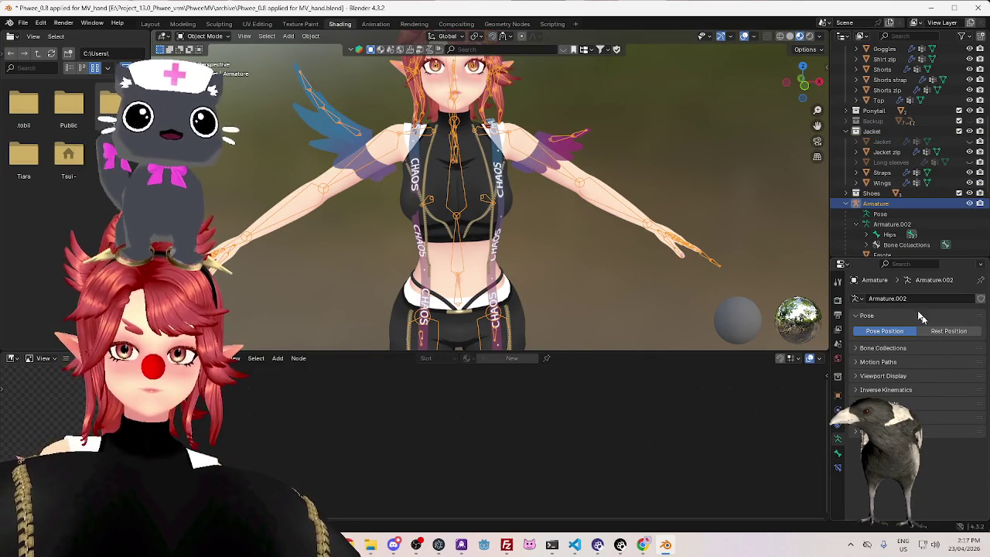
{"action": "scroll", "coordinate": [539, 126], "scroll_direction": "down", "scroll_amount": 3}
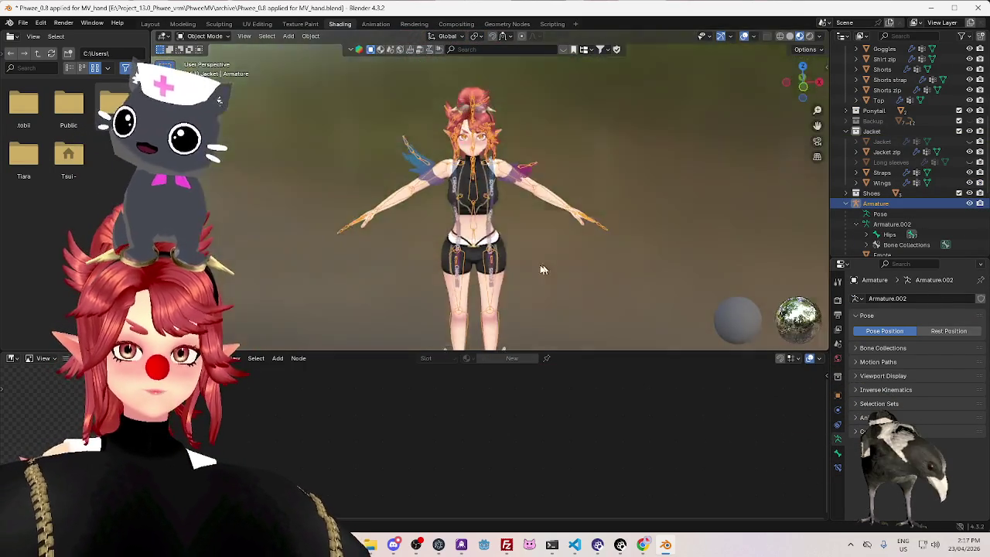
{"action": "mouse_move", "coordinate": [539, 126]}
{"action": "middle_mouse_down"}
{"action": "mouse_move", "coordinate": [410, 253]}
{"action": "mouse_move", "coordinate": [406, 231]}
{"action": "middle_mouse_up"}
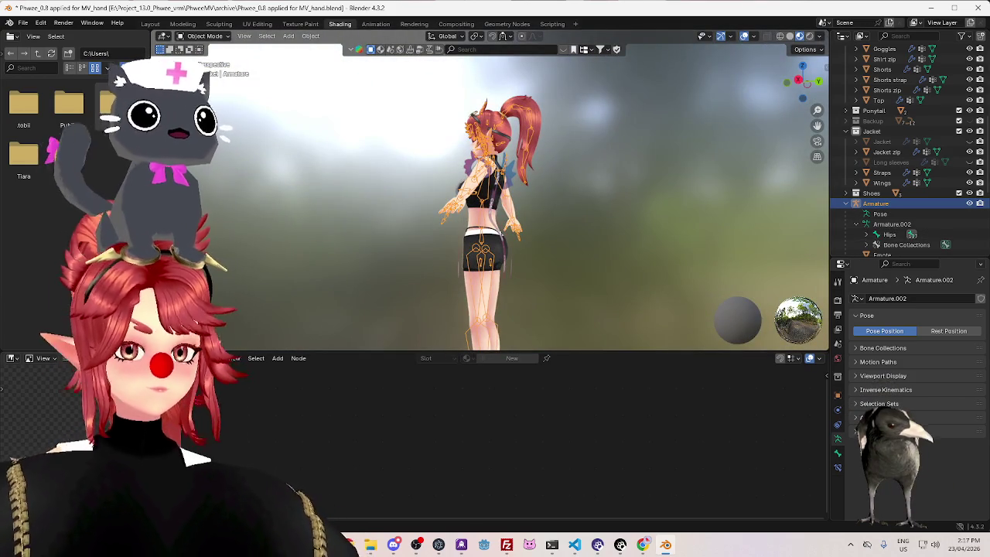
{"action": "left_click", "coordinate": [376, 24]}
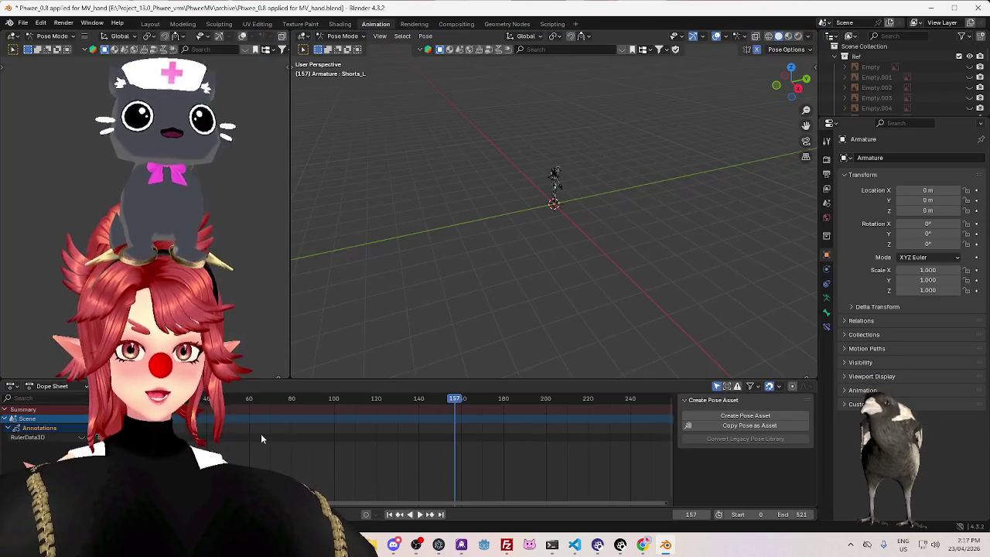
Enlarge the timeline, jump to frame 0 and reduce the Dope Sheet channels to the Summary row
{"action": "left_click_drag", "start_coordinate": [480, 379], "coordinate": [479, 311]}
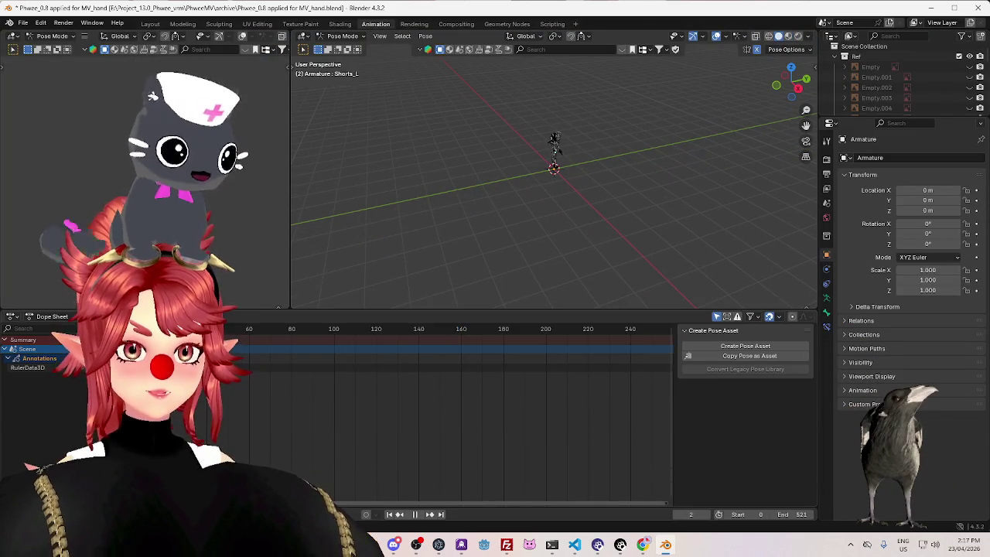
{"action": "key", "text": "shift+Left"}
{"action": "left_click", "coordinate": [52, 317]}
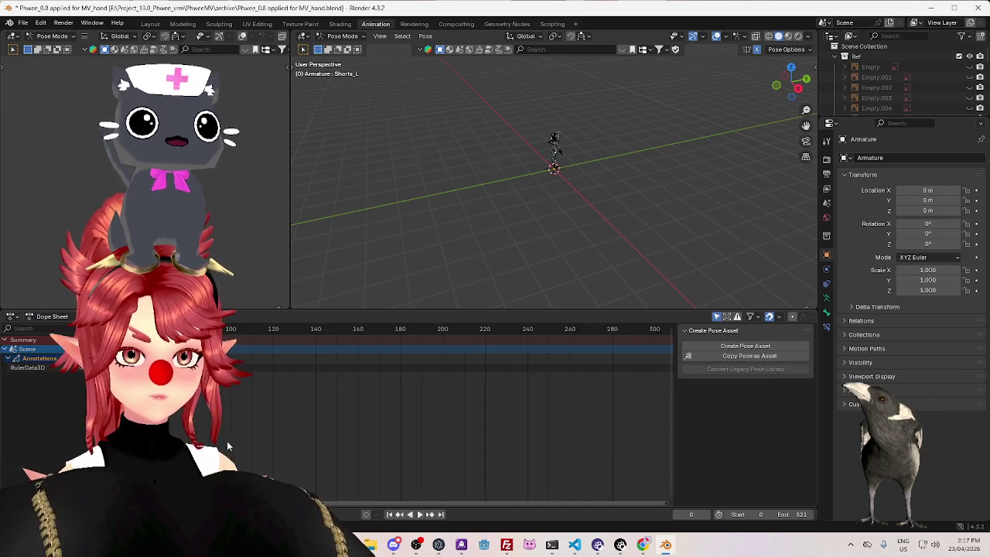
{"action": "scroll", "coordinate": [247, 454], "scroll_direction": "right", "scroll_amount": 5, "text": "ctrl"}
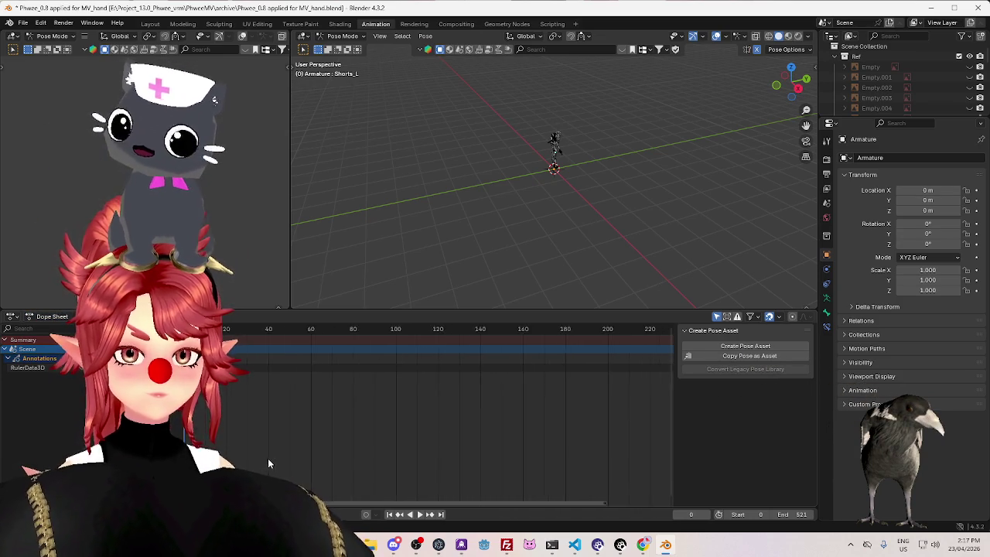
{"action": "scroll", "coordinate": [333, 418], "scroll_direction": "left", "scroll_amount": 6, "text": "ctrl"}
{"action": "key", "text": "Delete"}
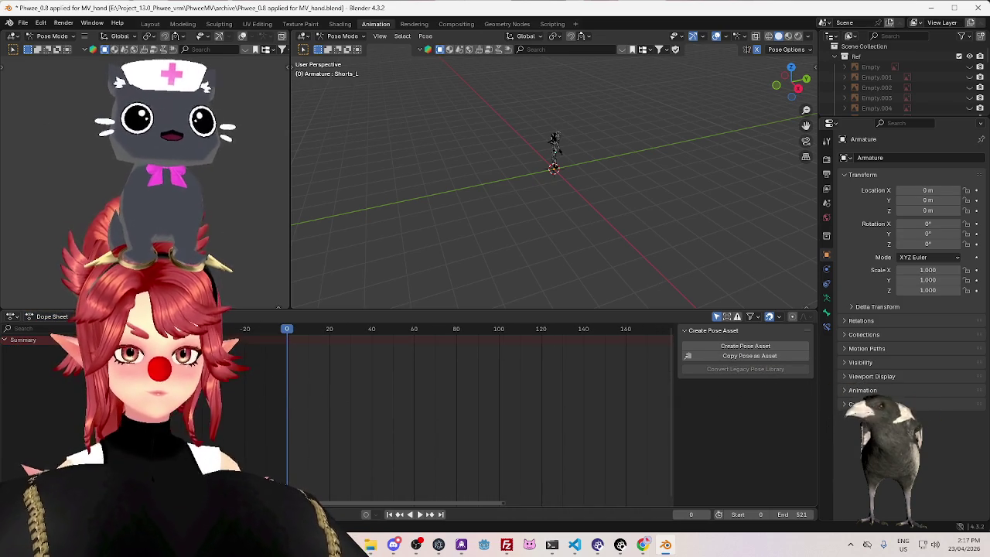
{"action": "left_click", "coordinate": [4, 341]}
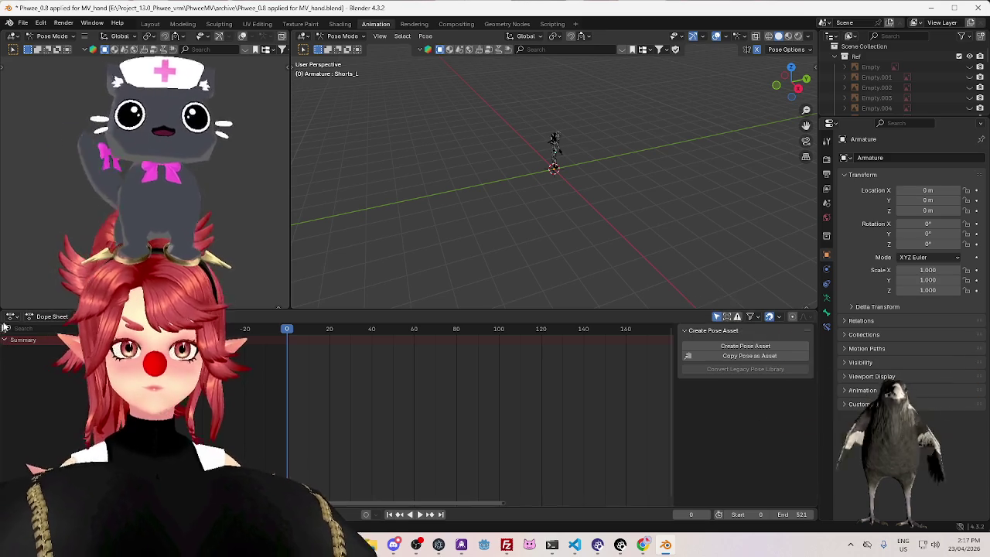
Try other animation editors at the bottom, then set it back to Dope Sheet
{"action": "left_click", "coordinate": [11, 316]}
{"action": "left_click", "coordinate": [27, 378]}
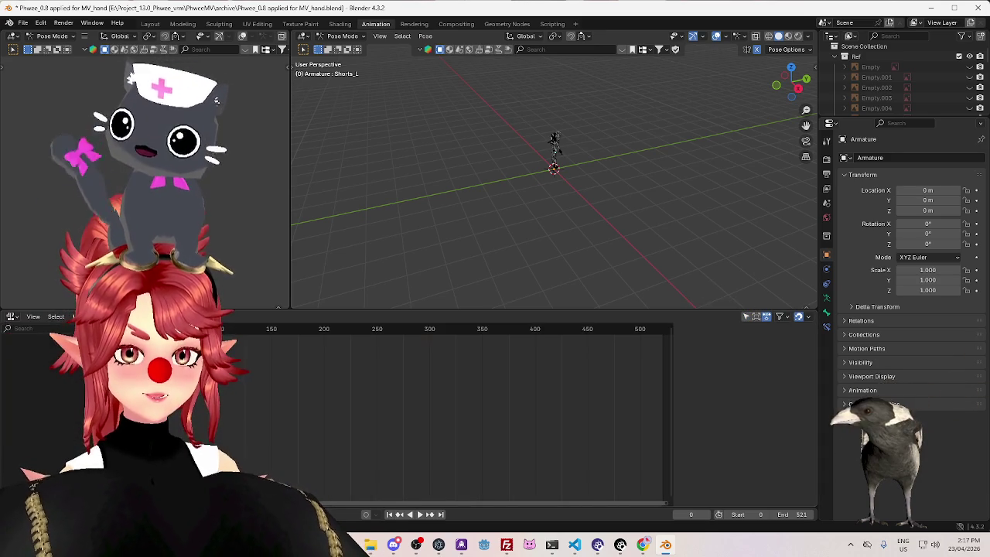
{"action": "left_click", "coordinate": [11, 317]}
{"action": "left_click", "coordinate": [178, 344]}
{"action": "left_click", "coordinate": [11, 316]}
{"action": "key", "text": "Escape"}
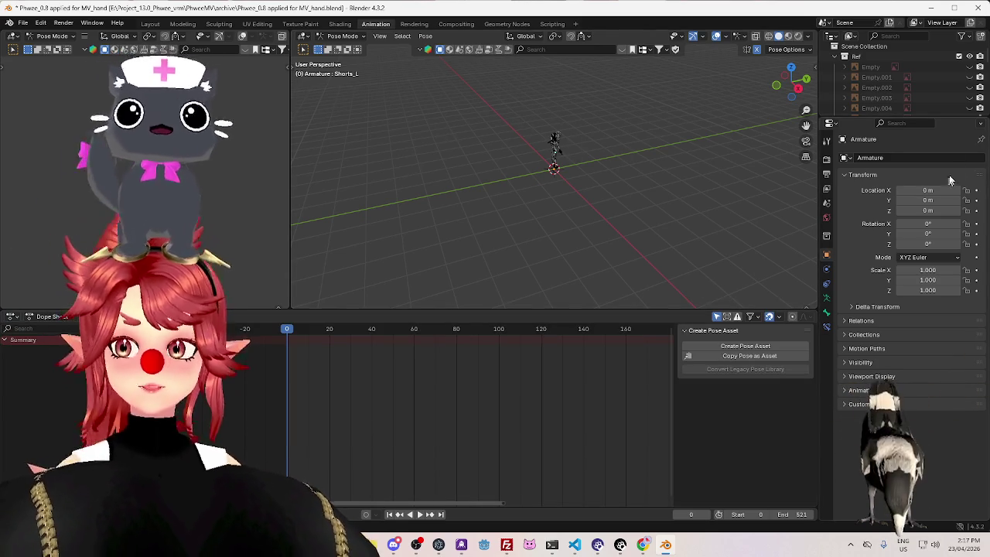
Enlarge the Outliner, bring the grey character into view and select the left arm bone
{"action": "left_click_drag", "start_coordinate": [855, 114], "coordinate": [854, 247]}
{"action": "scroll", "coordinate": [609, 145], "scroll_direction": "up", "scroll_amount": 10}
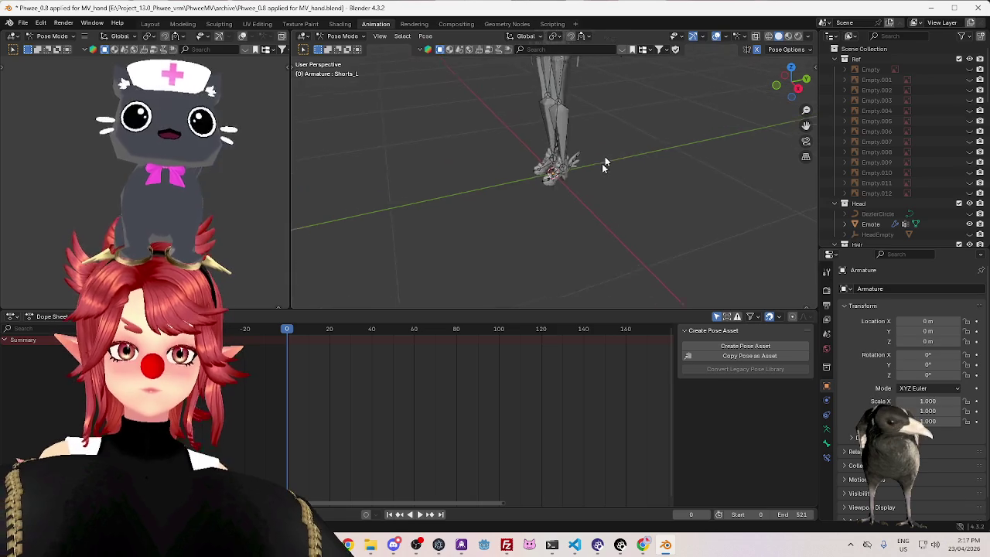
{"action": "scroll", "coordinate": [634, 183], "scroll_direction": "down", "scroll_amount": 5}
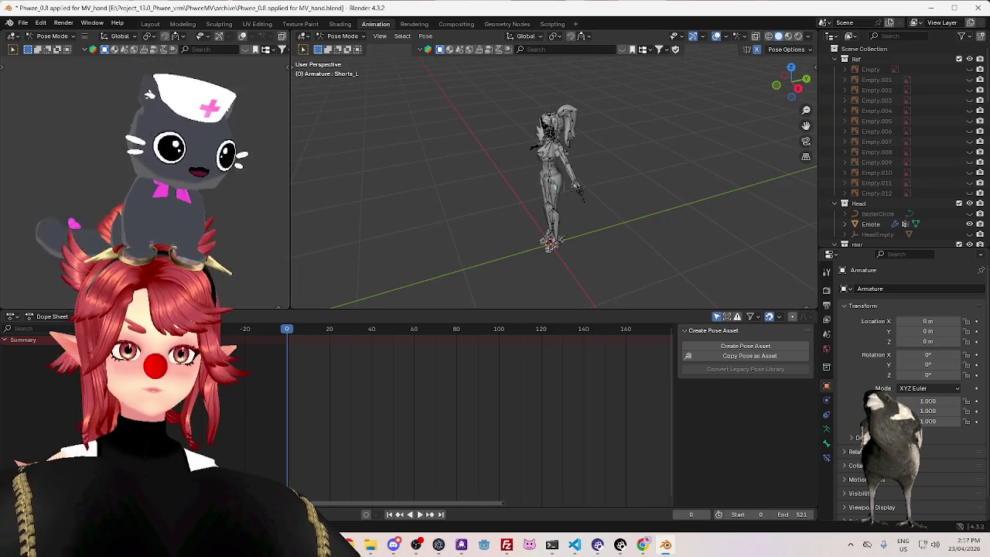
{"action": "middle_click_drag", "start_coordinate": [248, 201], "coordinate": [228, 181]}
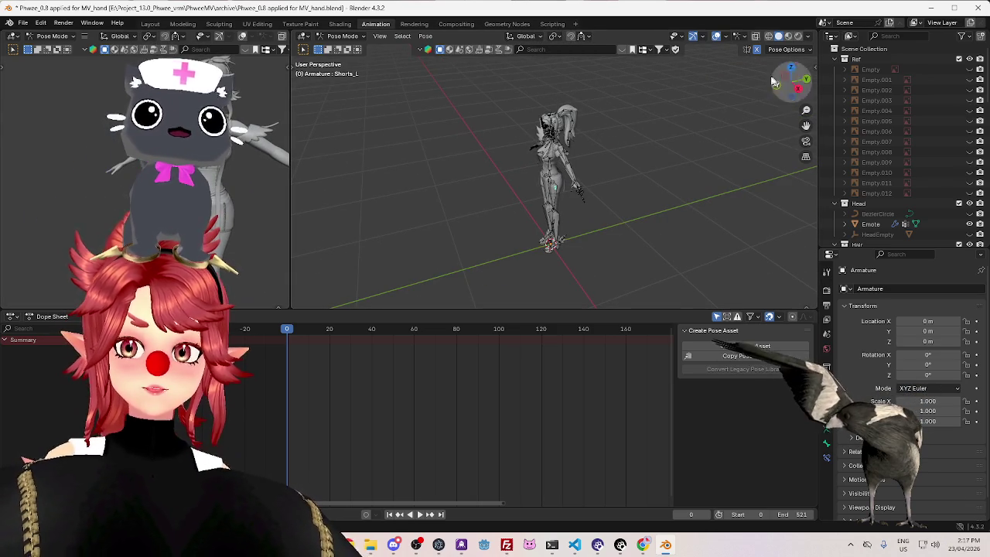
{"action": "left_click", "coordinate": [360, 39]}
{"action": "scroll", "coordinate": [862, 226], "scroll_direction": "down", "scroll_amount": 4}
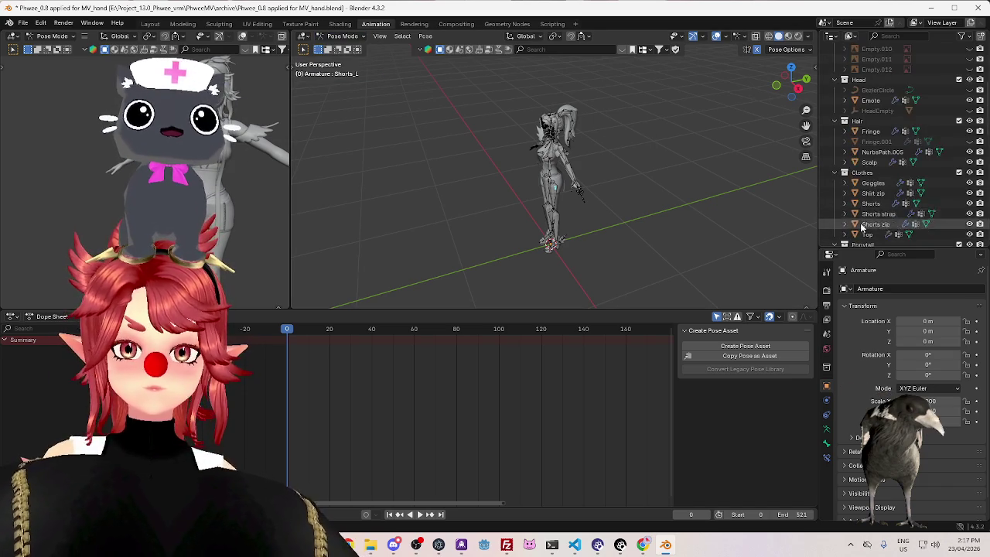
{"action": "scroll", "coordinate": [862, 226], "scroll_direction": "down", "scroll_amount": 3}
{"action": "scroll", "coordinate": [871, 223], "scroll_direction": "down", "scroll_amount": 3}
{"action": "scroll", "coordinate": [870, 222], "scroll_direction": "down", "scroll_amount": 3}
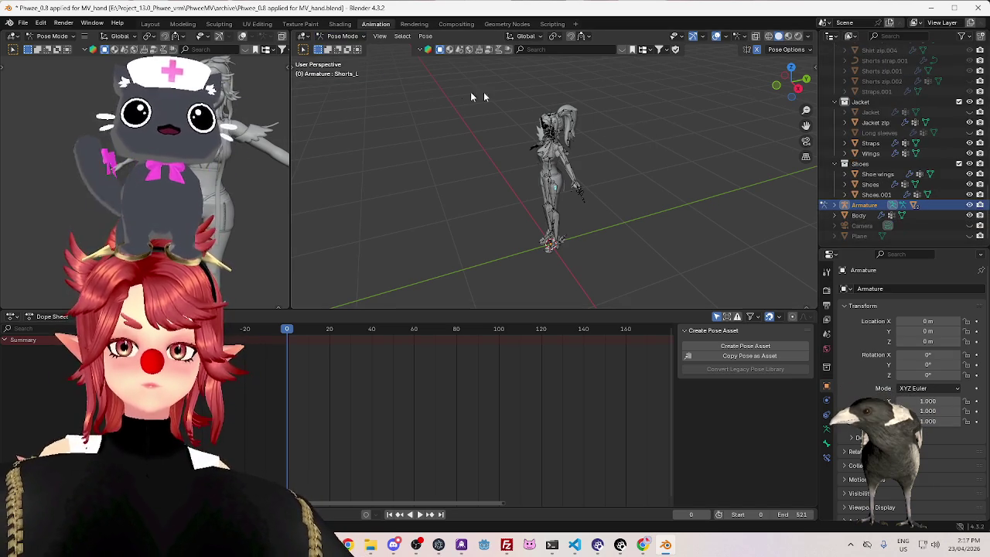
{"action": "left_click", "coordinate": [580, 183]}
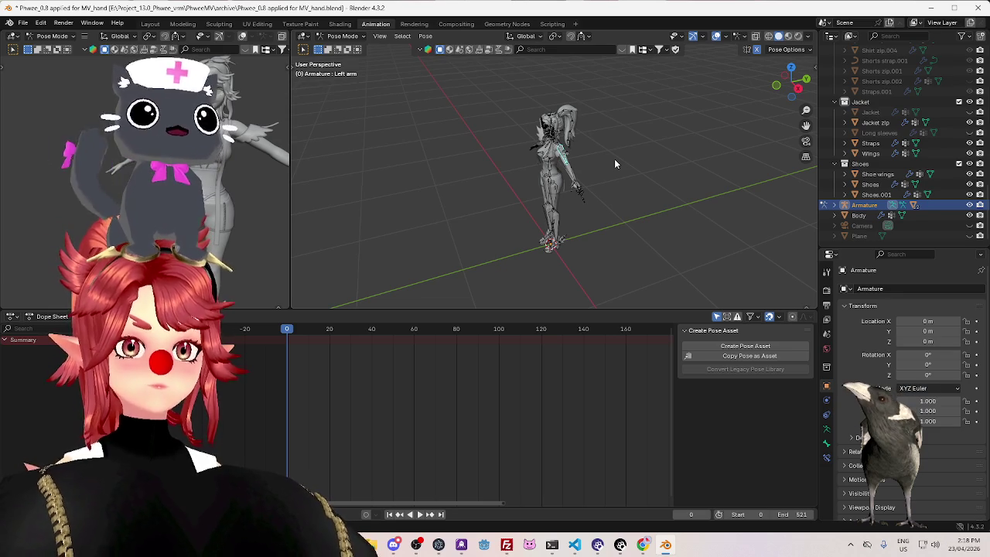
Switch to front orthographic view (Numpad 1) and rotate the left arm bone
{"action": "mouse_move", "coordinate": [615, 159]}
{"action": "middle_mouse_down"}
{"action": "mouse_move", "coordinate": [593, 173]}
{"action": "mouse_move", "coordinate": [611, 195]}
{"action": "mouse_move", "coordinate": [612, 183]}
{"action": "middle_mouse_up"}
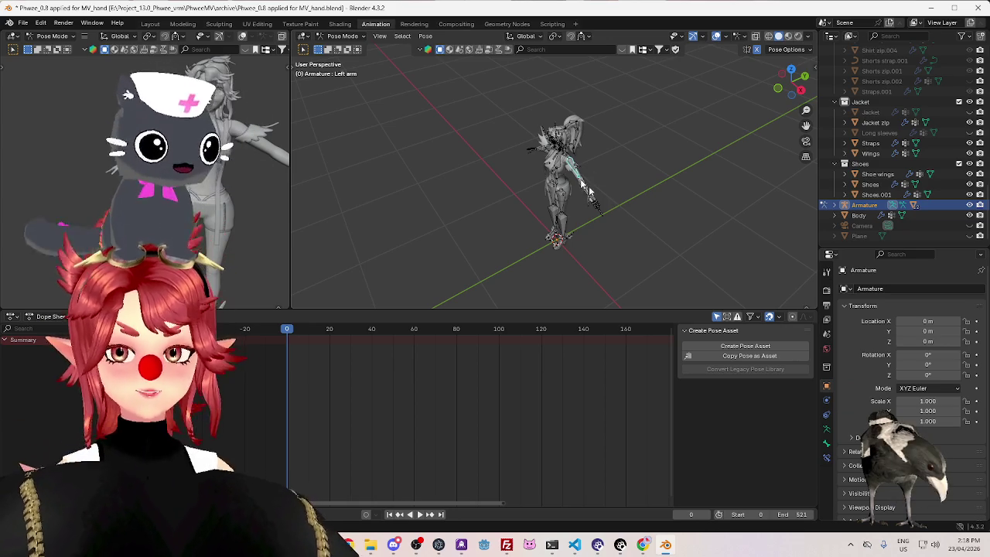
{"action": "mouse_move", "coordinate": [613, 207]}
{"action": "middle_mouse_down"}
{"action": "mouse_move", "coordinate": [656, 188]}
{"action": "mouse_move", "coordinate": [524, 184]}
{"action": "middle_mouse_up"}
{"action": "scroll", "coordinate": [656, 188], "scroll_direction": "up", "scroll_amount": 5}
{"action": "key", "text": "KP_1"}
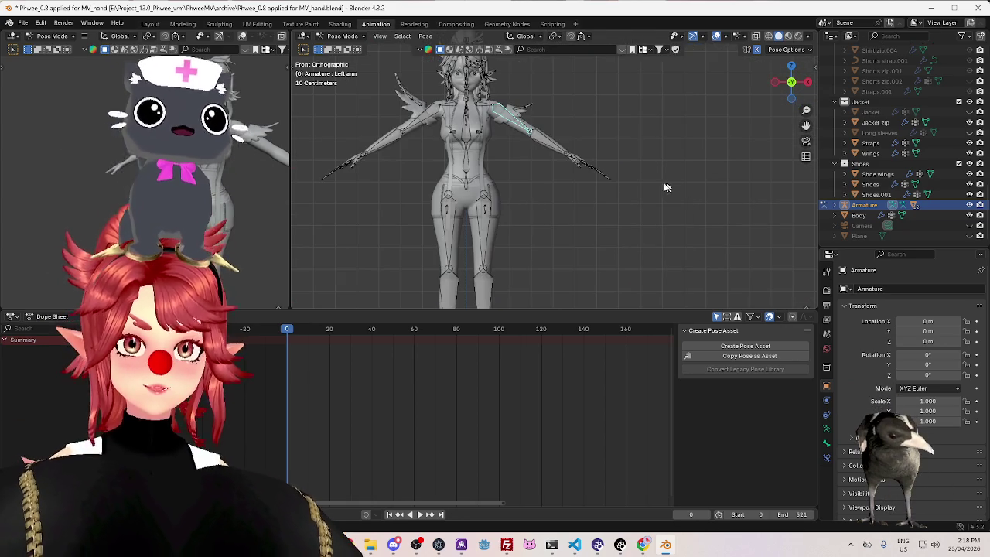
{"action": "key", "text": "r"}
{"action": "left_click", "coordinate": [643, 89]}
{"action": "scroll", "coordinate": [674, 128], "scroll_direction": "up", "scroll_amount": 3}
{"action": "scroll", "coordinate": [598, 198], "scroll_direction": "up", "scroll_amount": 3}
{"action": "scroll", "coordinate": [597, 136], "scroll_direction": "up", "scroll_amount": 2}
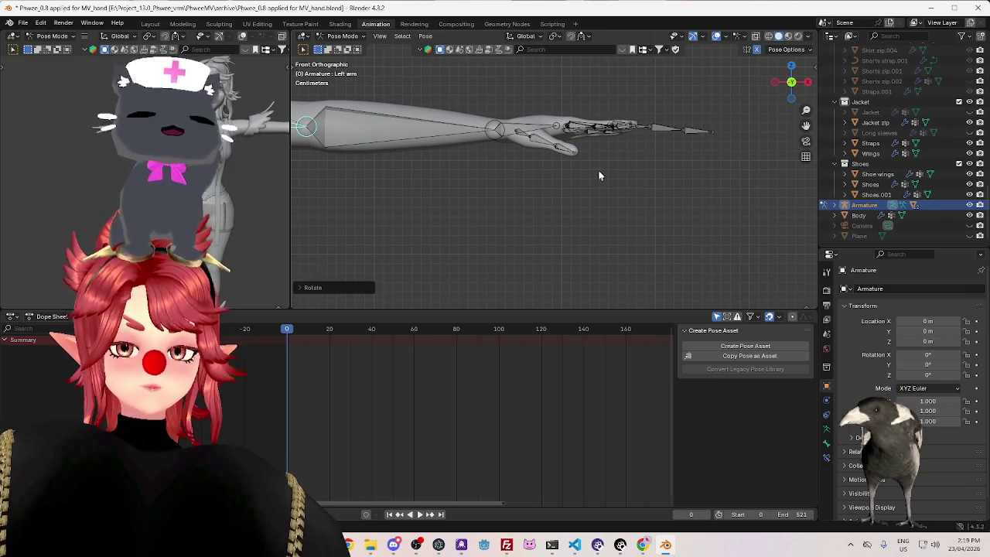
{"action": "scroll", "coordinate": [573, 197], "scroll_direction": "down", "scroll_amount": 2}
Keyframe the left upper arm at frame 0 and lower it at frame 40
{"action": "scroll", "coordinate": [529, 210], "scroll_direction": "down", "scroll_amount": 3}
{"action": "middle_click_drag", "start_coordinate": [464, 199], "coordinate": [499, 192], "text": "shift"}
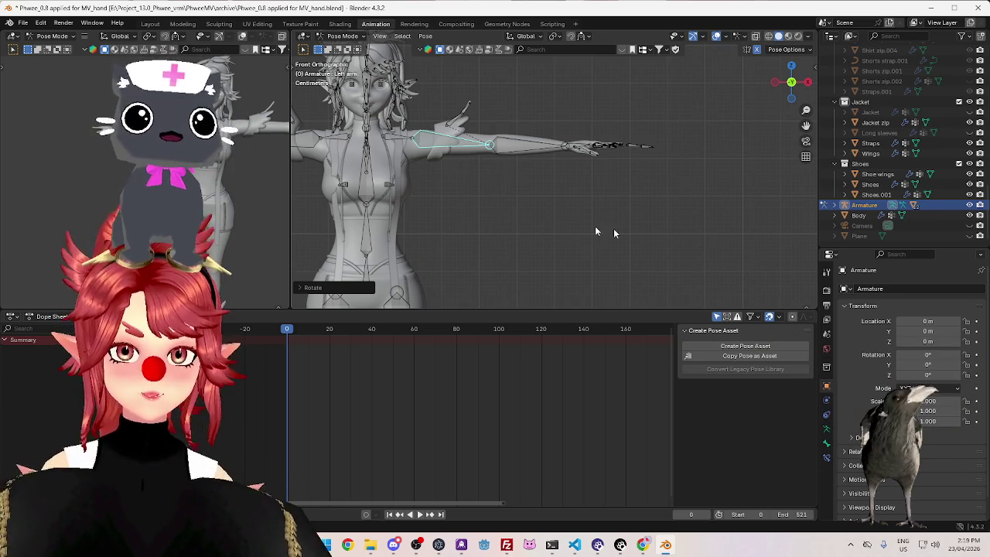
{"action": "left_click_drag", "start_coordinate": [715, 220], "coordinate": [431, 88]}
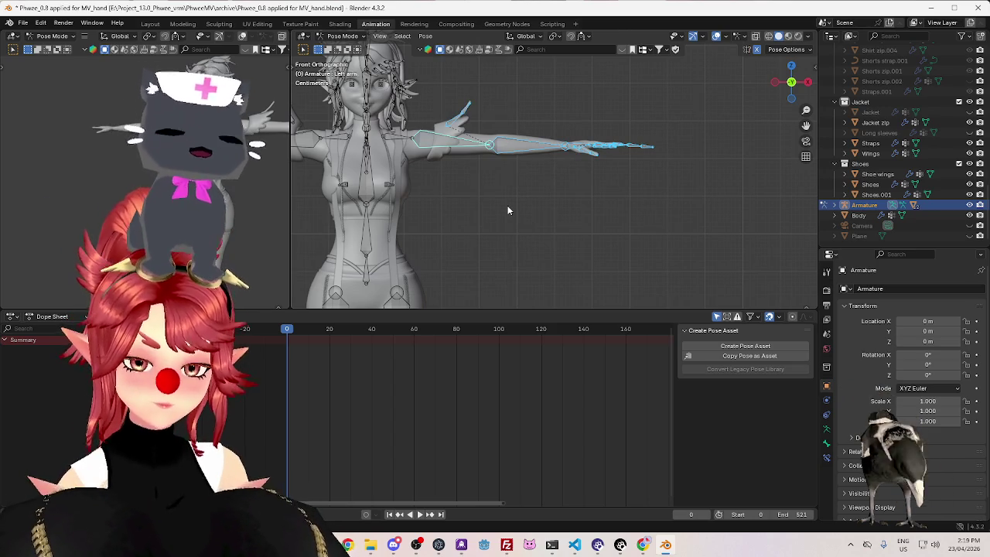
{"action": "left_click", "coordinate": [507, 207]}
{"action": "left_click", "coordinate": [456, 155]}
{"action": "key", "text": "i"}
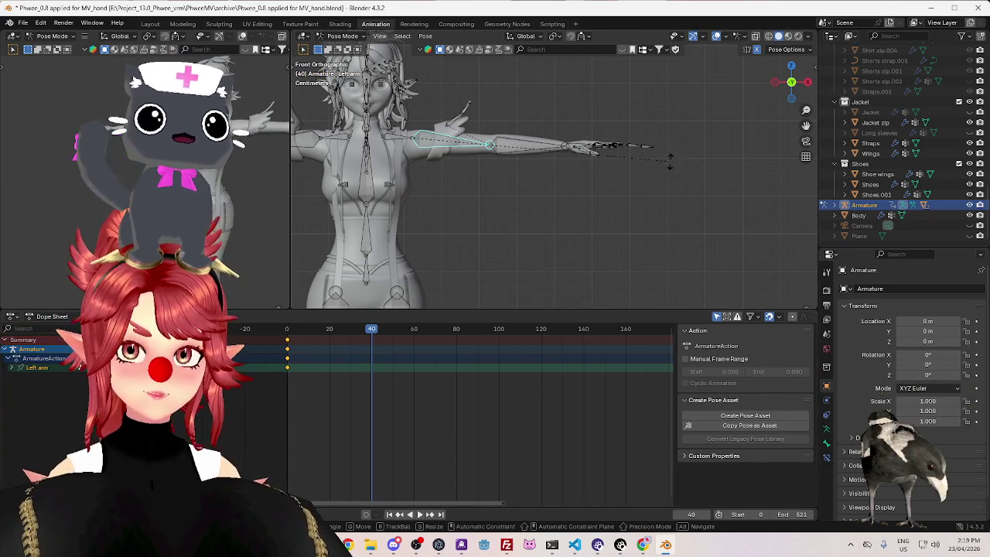
{"action": "left_click", "coordinate": [602, 146]}
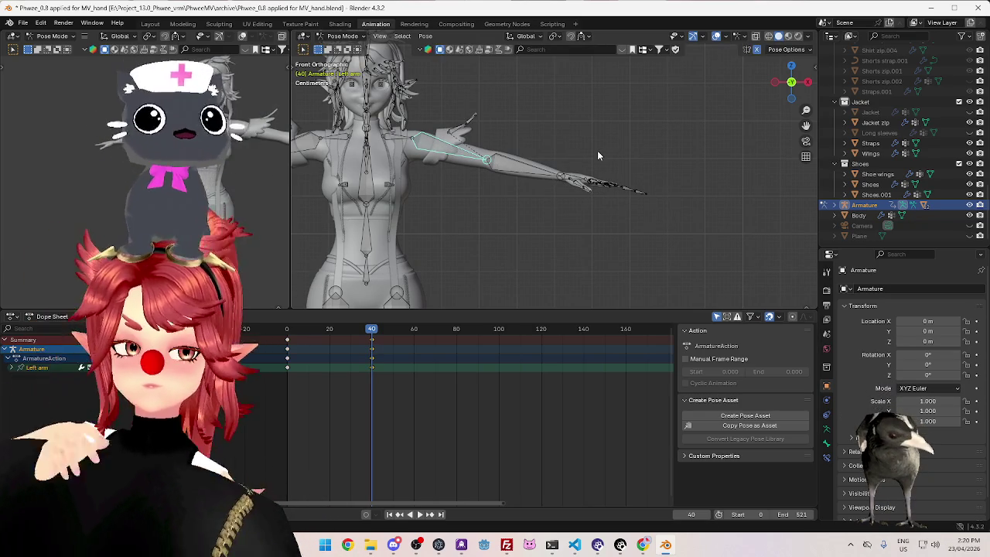
Bend the left forearm down at the elbow, keyframe it, and play the animation
{"action": "left_click", "coordinate": [529, 181]}
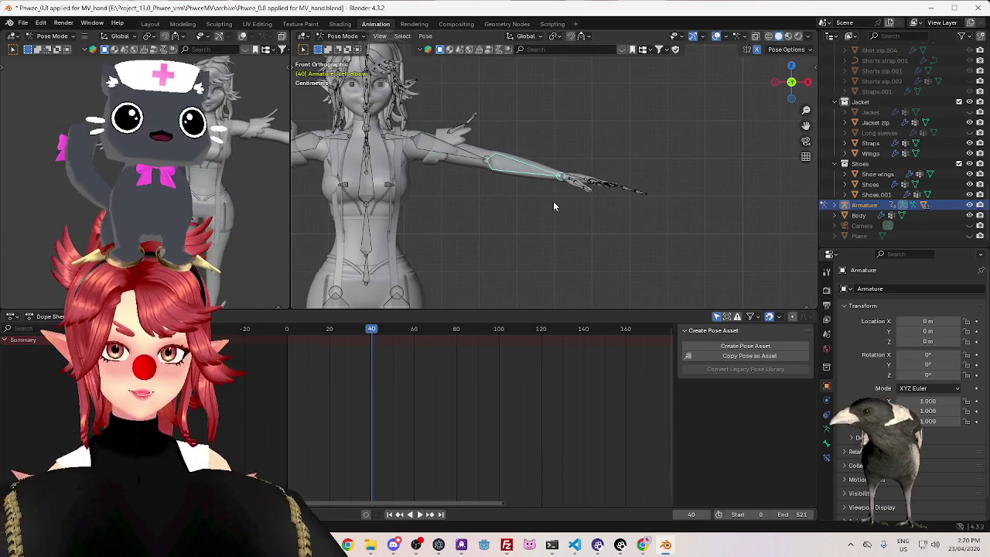
{"action": "mouse_move", "coordinate": [560, 200]}
{"action": "middle_mouse_down", "text": "alt"}
{"action": "mouse_move", "coordinate": [522, 199]}
{"action": "mouse_move", "coordinate": [547, 219]}
{"action": "middle_mouse_up", "text": "alt"}
{"action": "key", "text": "r"}
{"action": "left_click", "coordinate": [499, 249]}
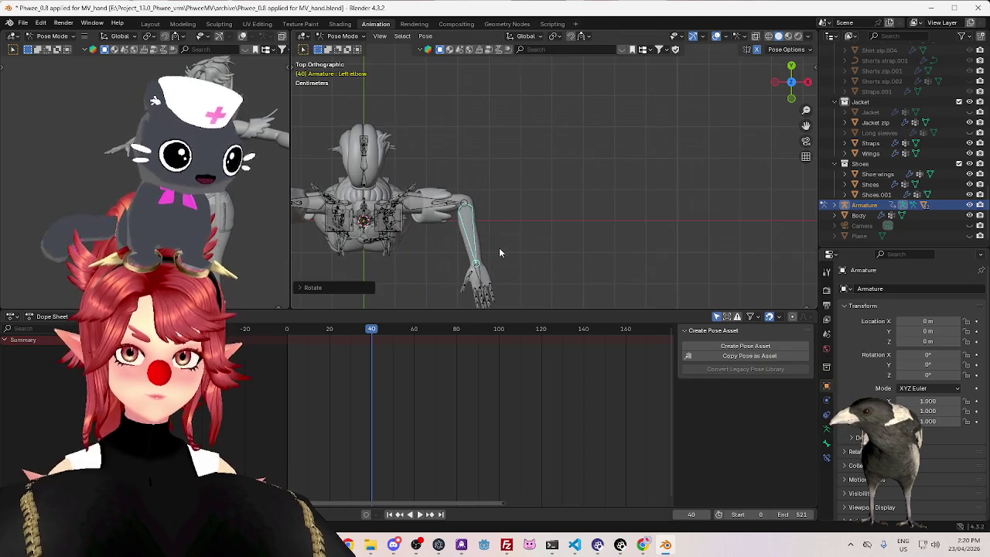
{"action": "left_click_drag", "start_coordinate": [368, 331], "coordinate": [286, 329]}
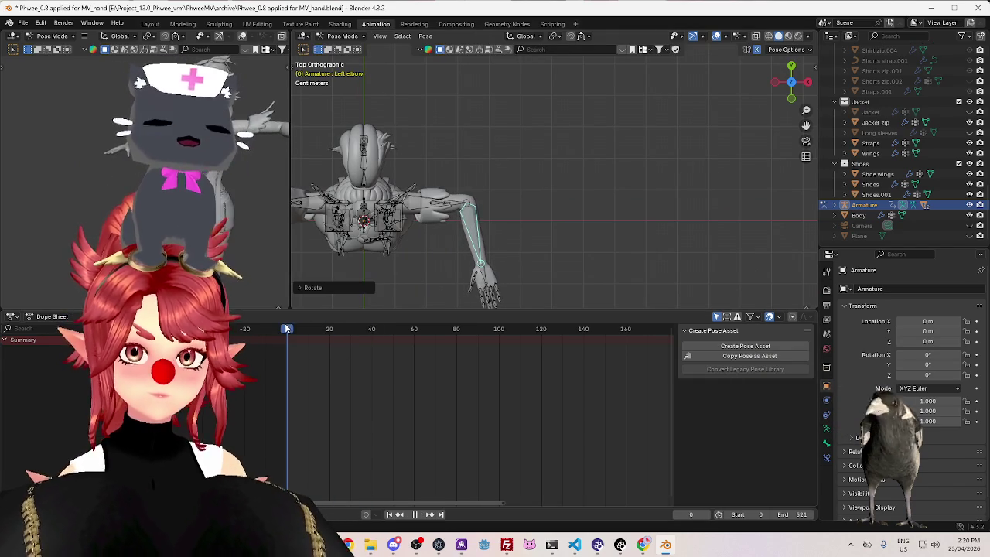
{"action": "key", "text": "i"}
{"action": "middle_click_drag", "start_coordinate": [529, 238], "coordinate": [433, 201]}
{"action": "key", "text": "space"}
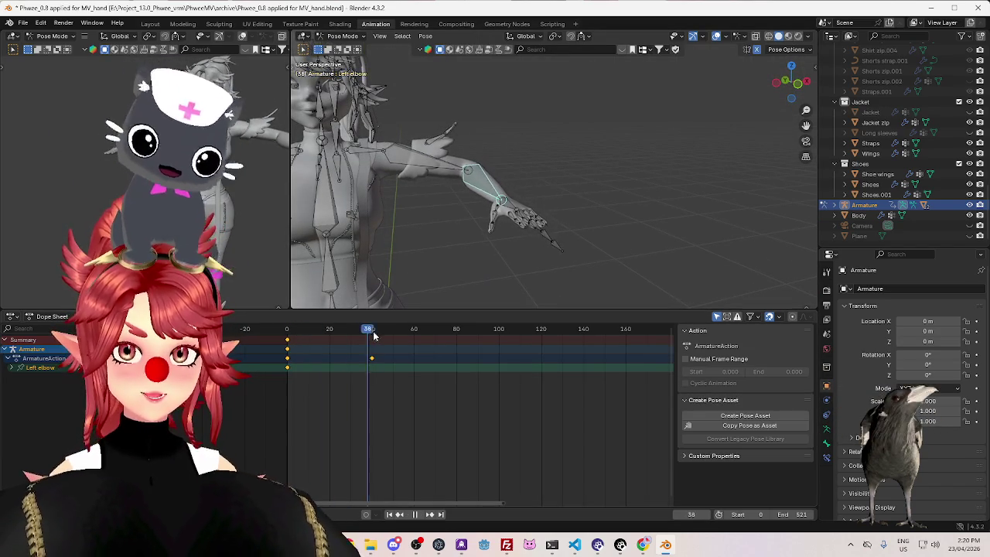
{"action": "key", "text": "space"}
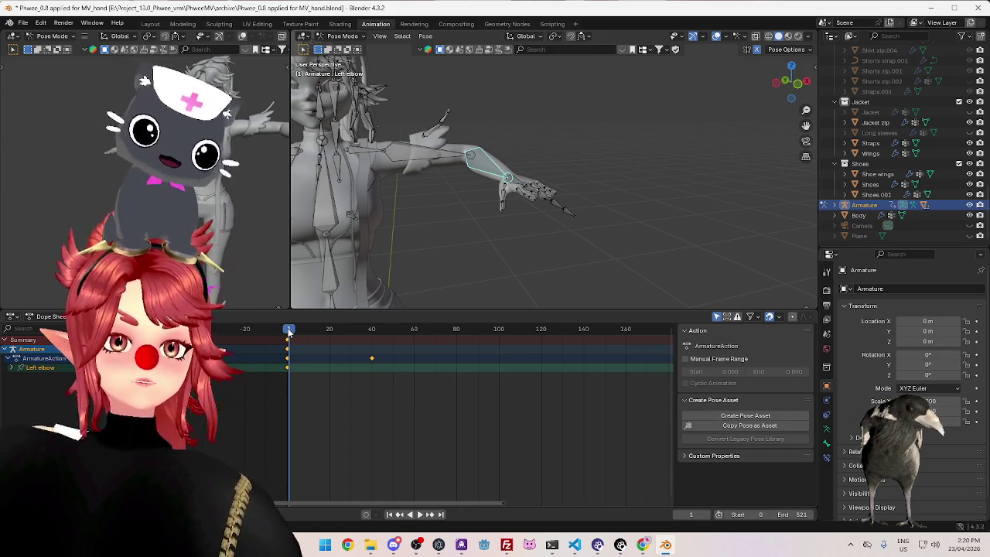
In right side view, bend the left elbow forward and keyframe it at frame 40
{"action": "left_click", "coordinate": [287, 334]}
{"action": "key", "text": "space"}
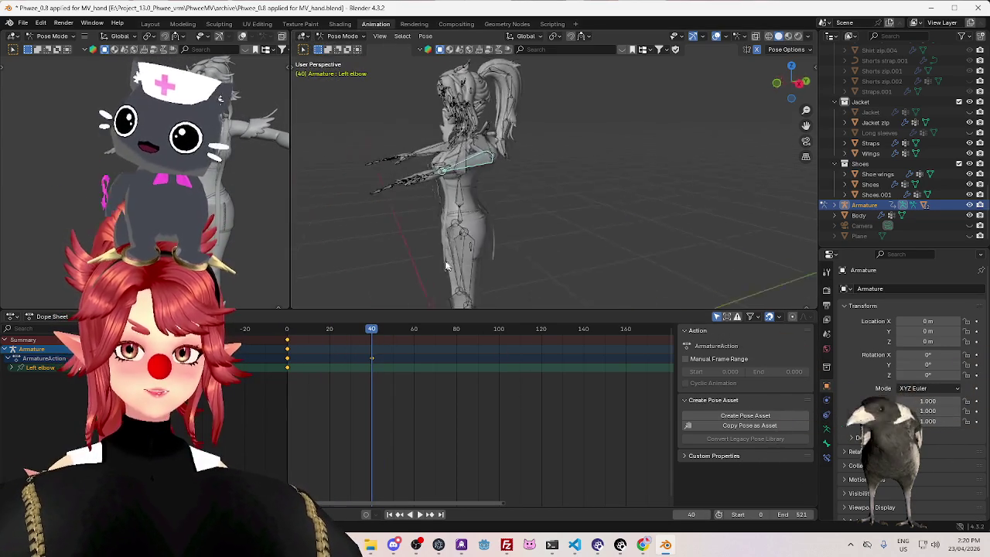
{"action": "middle_click_drag", "start_coordinate": [552, 267], "coordinate": [426, 254]}
{"action": "key", "text": "KP_3"}
{"action": "key", "text": "r"}
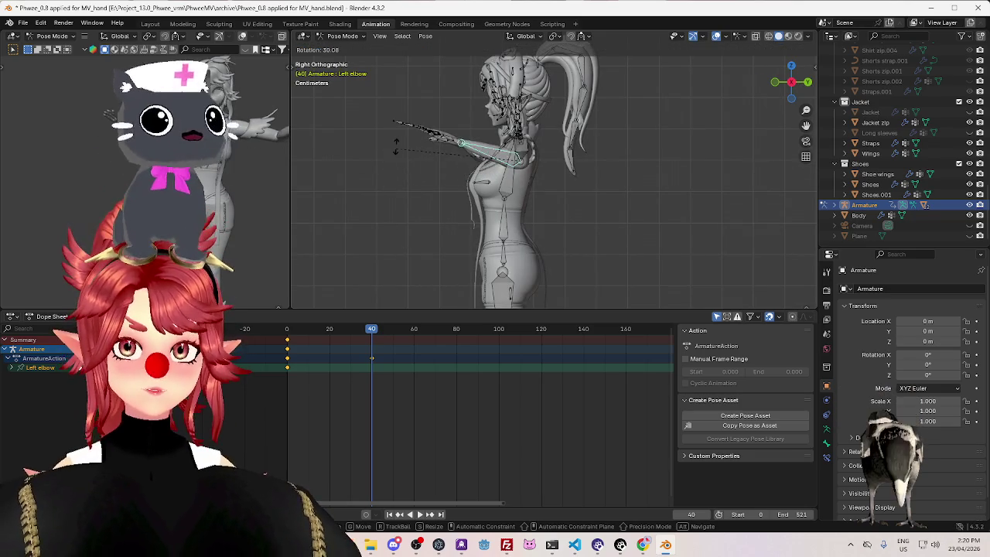
{"action": "left_click", "coordinate": [414, 166]}
{"action": "key", "text": "i"}
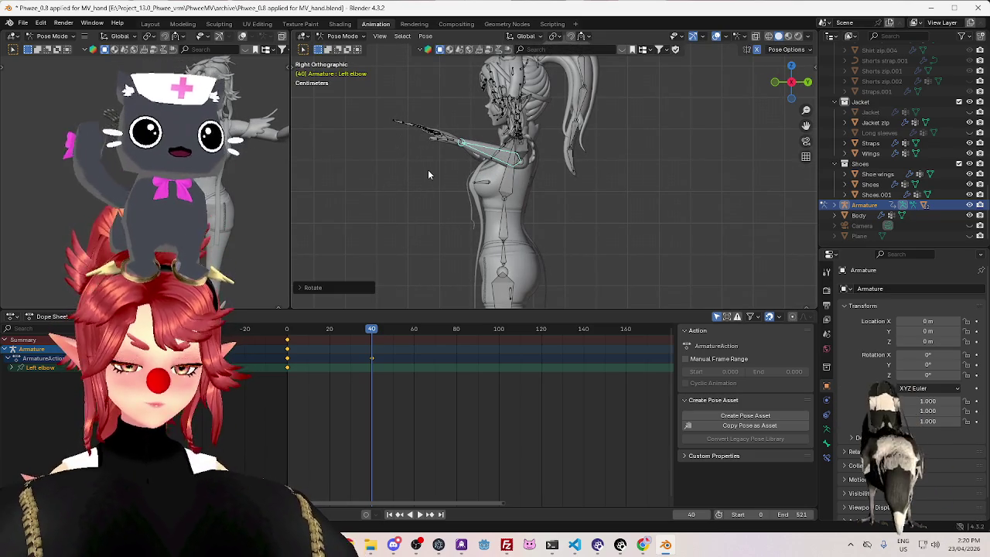
Replay the arm animation from the start several times to review the swing
{"action": "mouse_move", "coordinate": [427, 170]}
{"action": "middle_mouse_down"}
{"action": "mouse_move", "coordinate": [457, 207]}
{"action": "mouse_move", "coordinate": [497, 211]}
{"action": "mouse_move", "coordinate": [328, 317]}
{"action": "middle_mouse_up"}
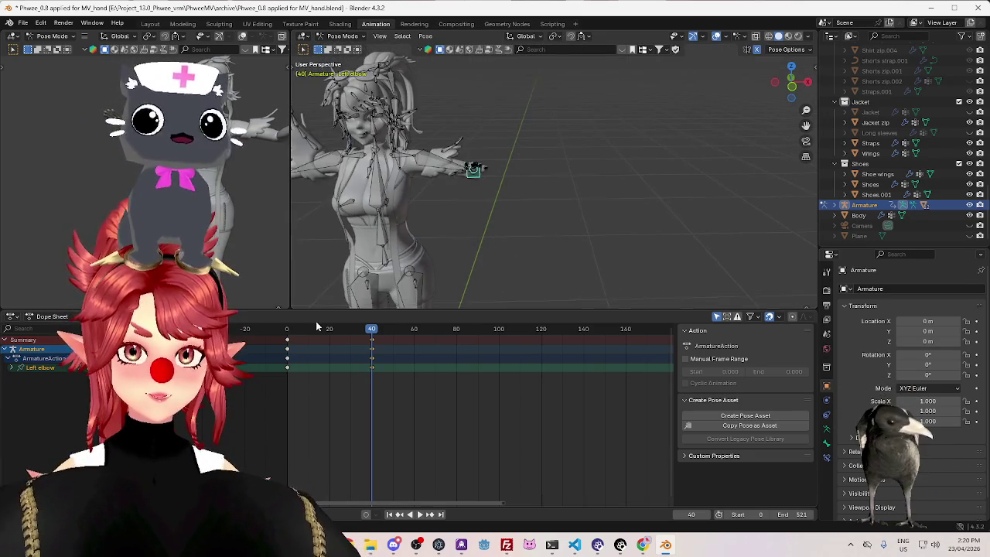
{"action": "left_click", "coordinate": [288, 330]}
{"action": "key", "text": "space"}
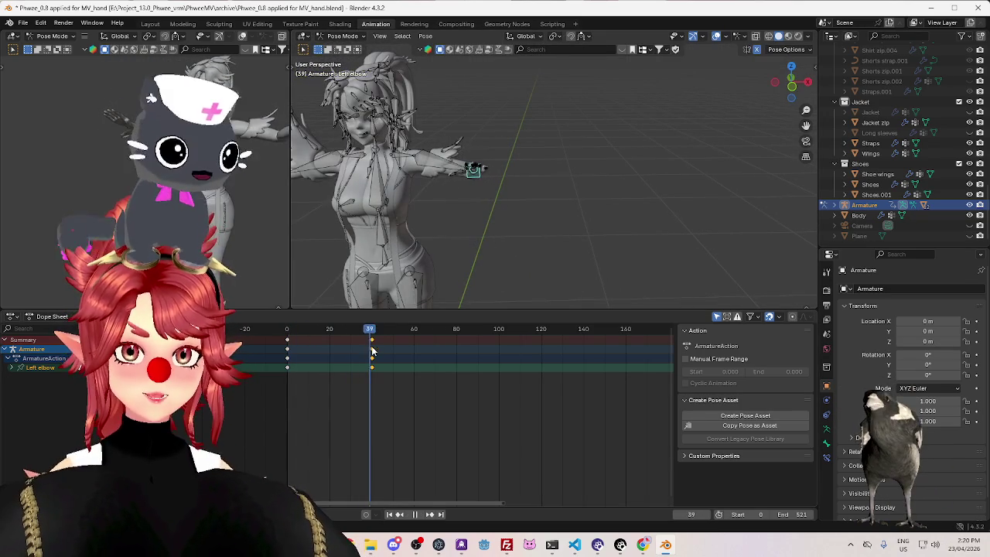
{"action": "left_click", "coordinate": [281, 328]}
{"action": "key", "text": "space"}
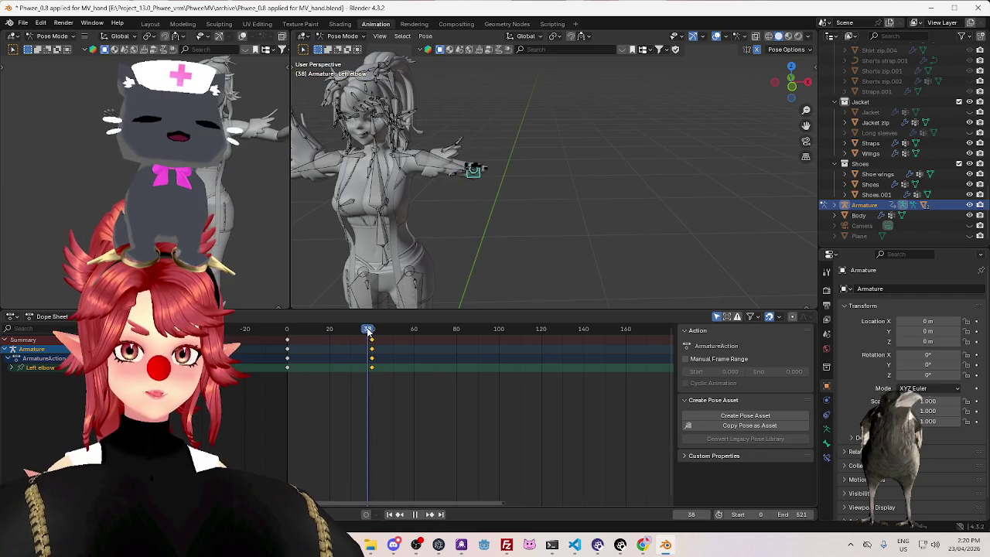
{"action": "key", "text": "space"}
{"action": "mouse_move", "coordinate": [389, 256]}
{"action": "middle_mouse_down"}
{"action": "mouse_move", "coordinate": [387, 243]}
{"action": "mouse_move", "coordinate": [526, 236]}
{"action": "middle_mouse_up"}
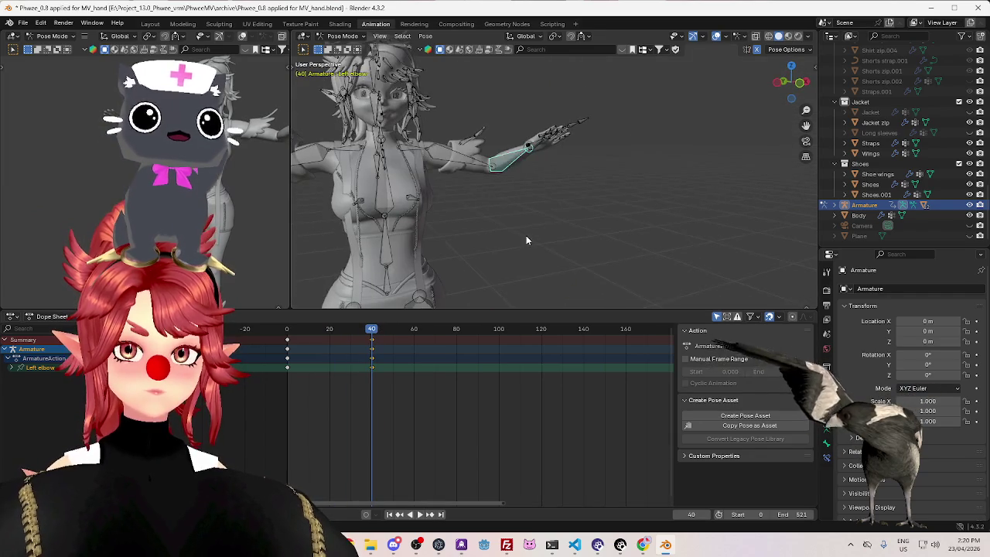
{"action": "left_click", "coordinate": [309, 335]}
{"action": "key", "text": "space"}
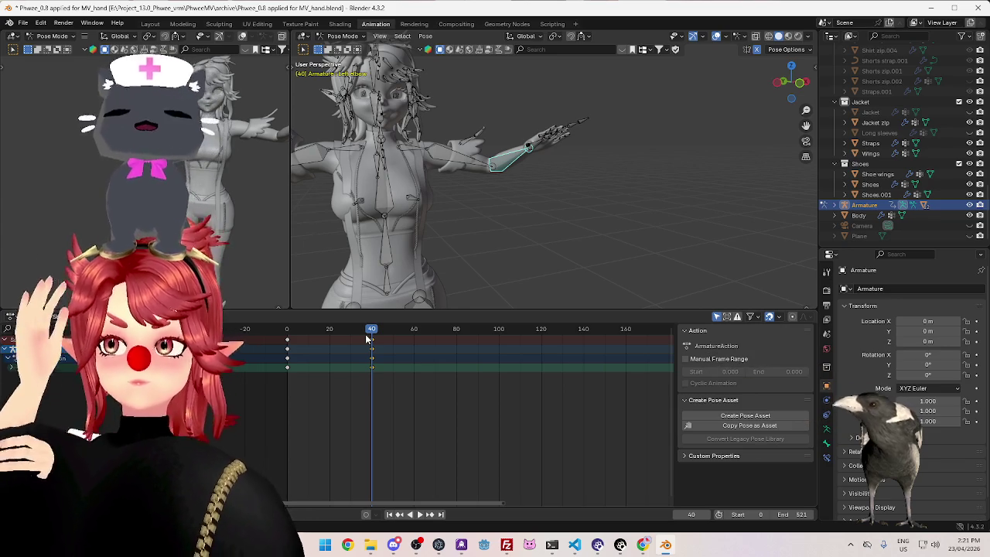
In right orthographic view, select the left wrist bone and return to frame 0
{"action": "mouse_move", "coordinate": [577, 258]}
{"action": "middle_mouse_down"}
{"action": "mouse_move", "coordinate": [427, 257]}
{"action": "mouse_move", "coordinate": [435, 245]}
{"action": "middle_mouse_up"}
{"action": "key", "text": "KP_3"}
{"action": "scroll", "coordinate": [414, 145], "scroll_direction": "up", "scroll_amount": 5}
{"action": "left_click", "coordinate": [386, 122]}
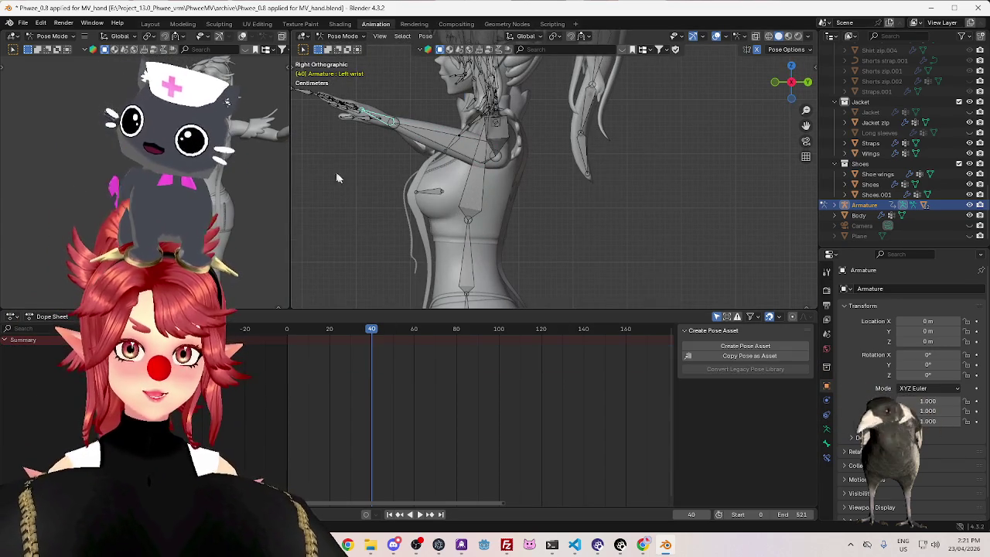
{"action": "left_click", "coordinate": [291, 331]}
{"action": "key", "text": "space"}
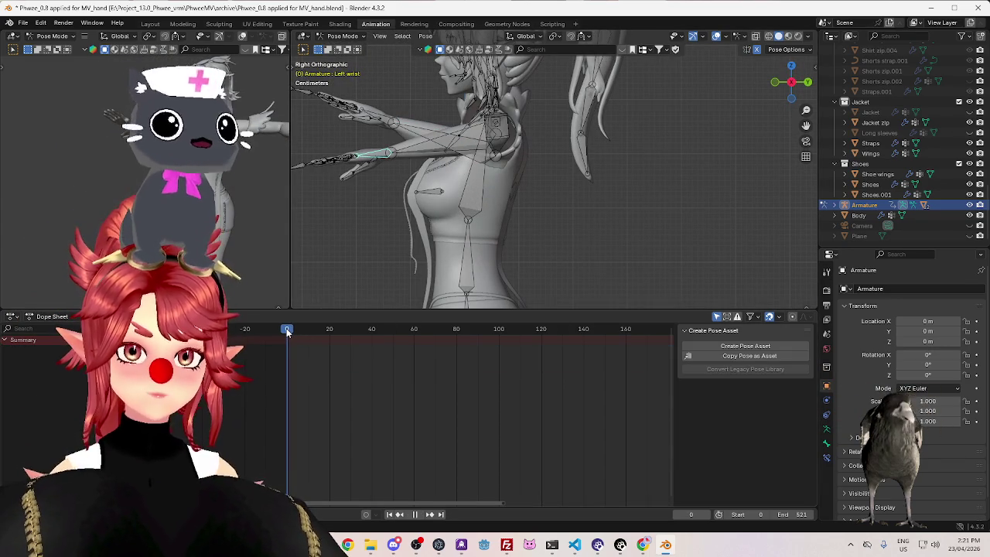
{"action": "key", "text": "Escape"}
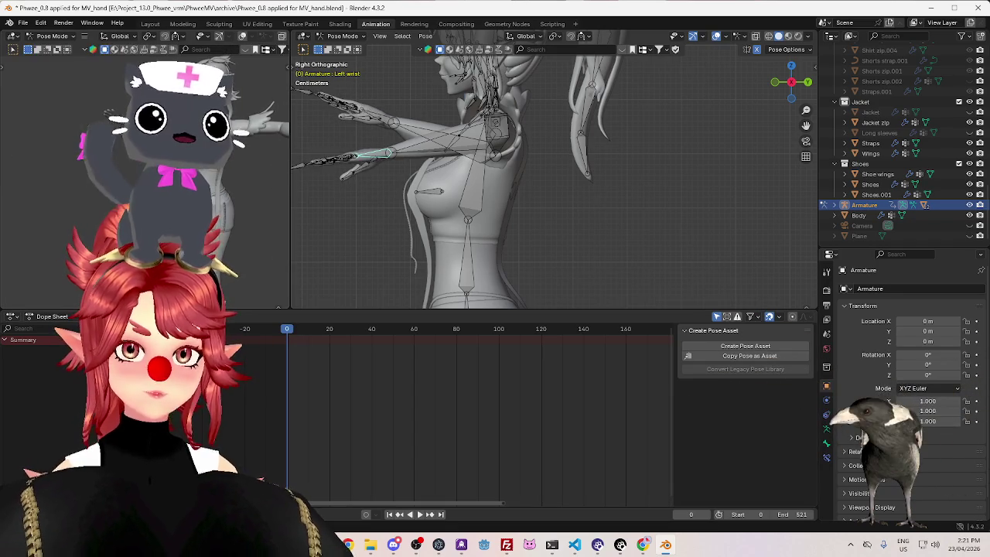
Tilt the left hand upward, keyframe the wrist at frame 0, and replay
{"action": "key", "text": "r"}
{"action": "left_click", "coordinate": [320, 135]}
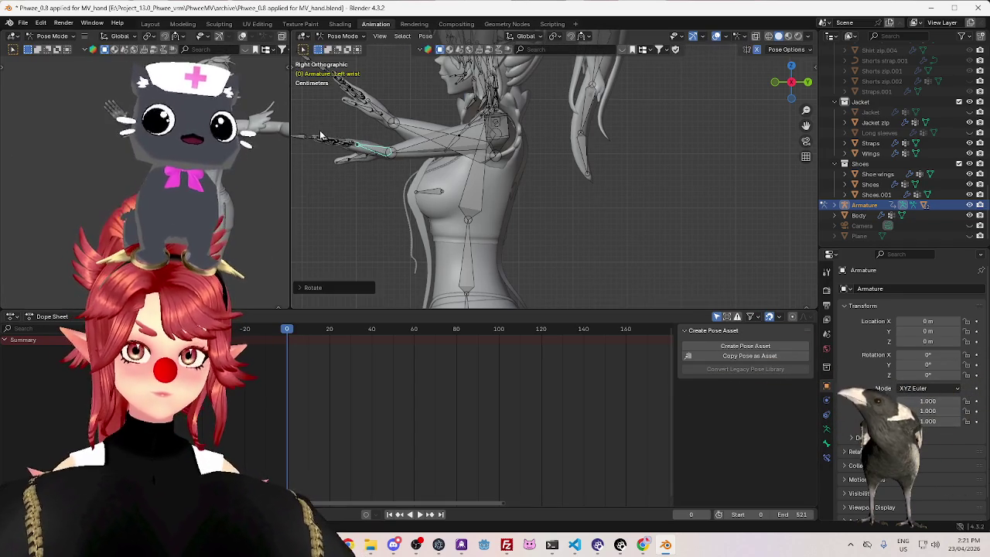
{"action": "key", "text": "i"}
{"action": "key", "text": "space"}
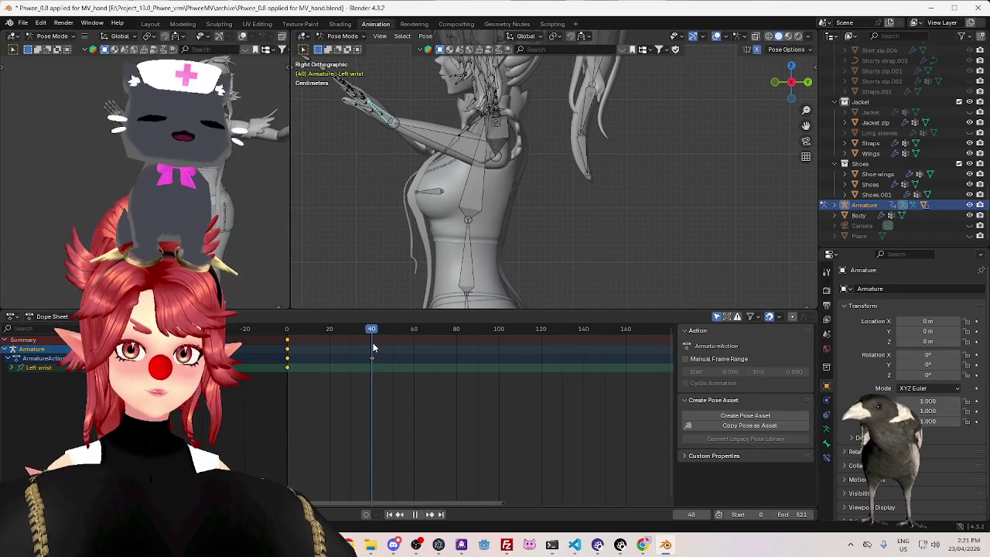
{"action": "key", "text": "shift+Left"}
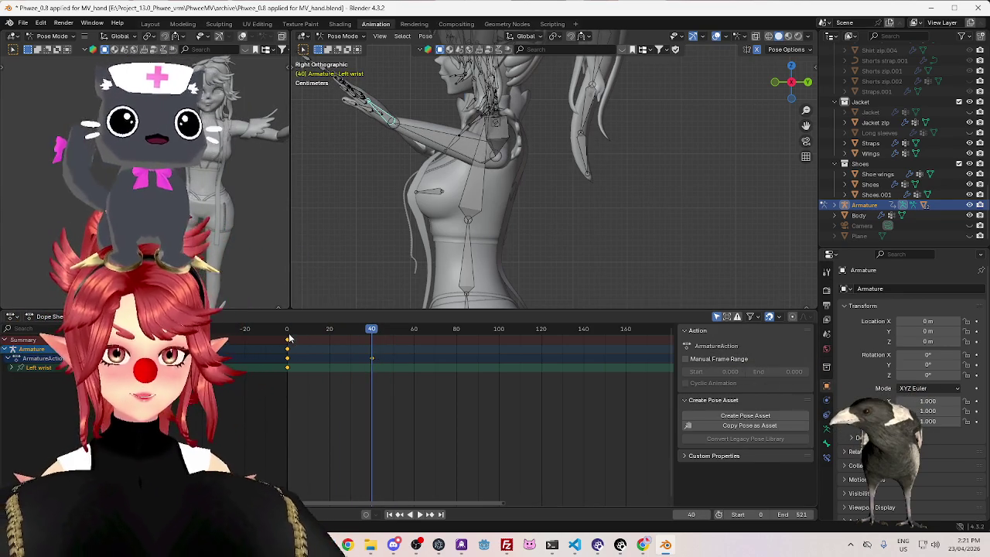
{"action": "key", "text": "space"}
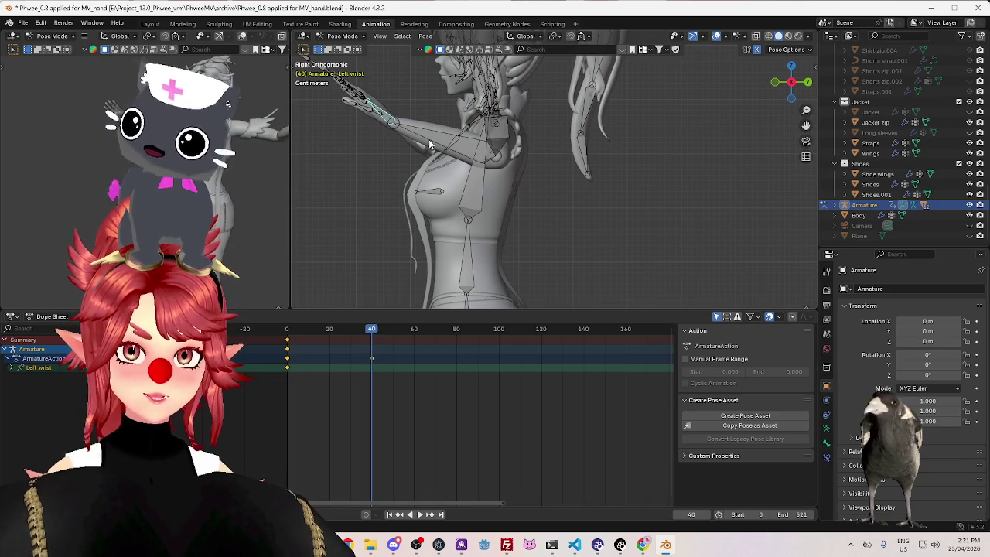
Slide the frame-40 keyframes later to frame 80 and play the retimed swing
{"action": "key", "text": "g"}
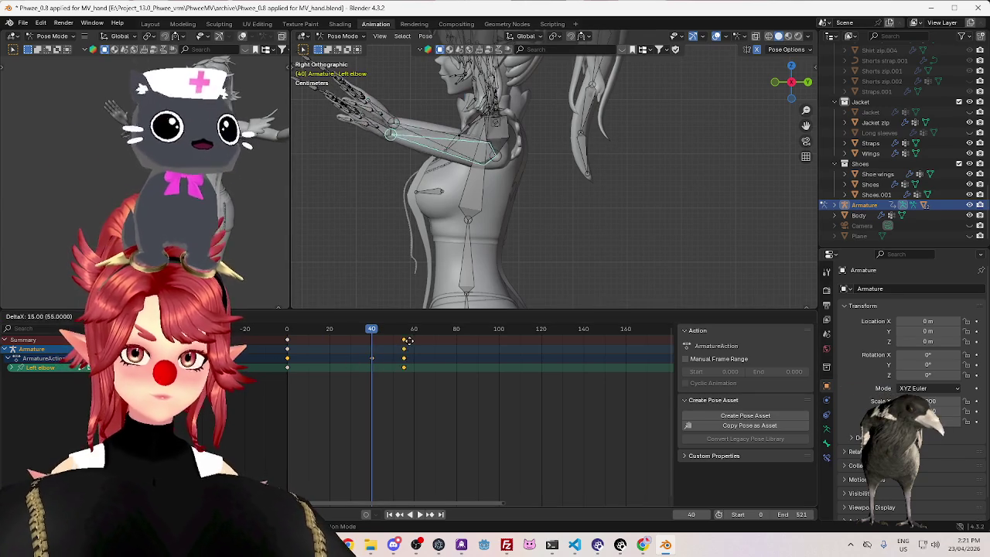
{"action": "left_click", "coordinate": [458, 345]}
{"action": "key", "text": "space"}
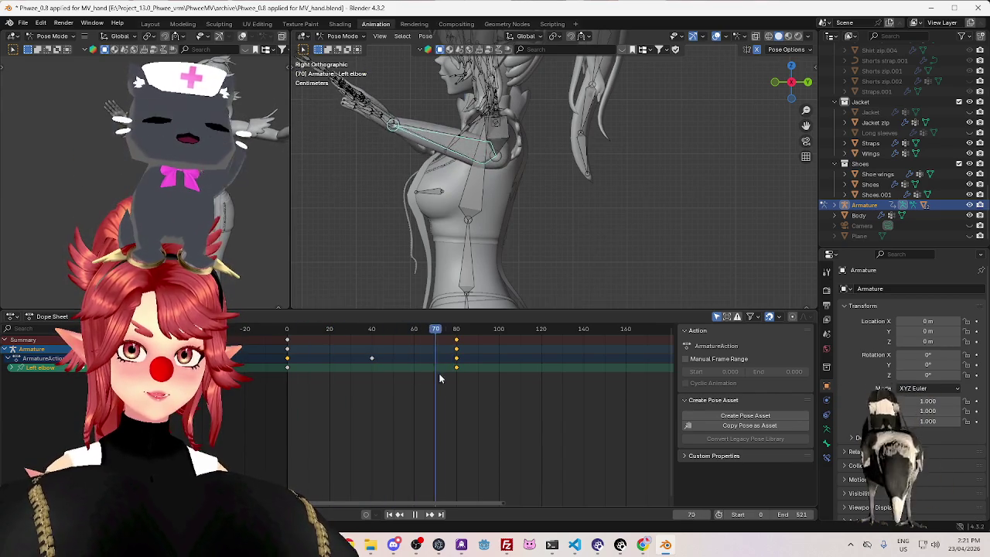
{"action": "key", "text": "space"}
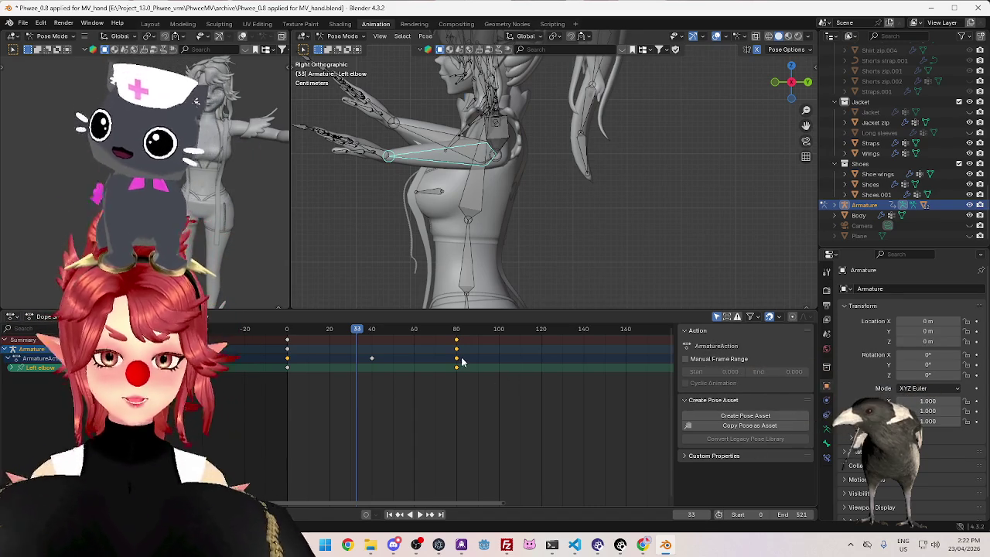
Move the frame-80 keyframes back to frame 40, replay, and reselect the left arm bone
{"action": "key", "text": "g"}
{"action": "left_click", "coordinate": [385, 366]}
{"action": "left_click", "coordinate": [289, 331]}
{"action": "key", "text": "space"}
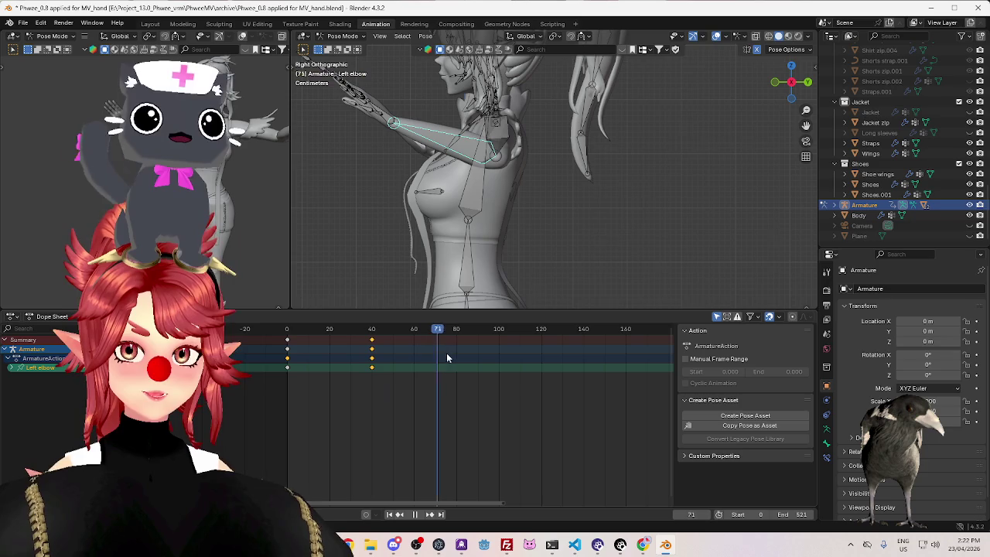
{"action": "key", "text": "space"}
{"action": "left_click_drag", "start_coordinate": [309, 345], "coordinate": [274, 371]}
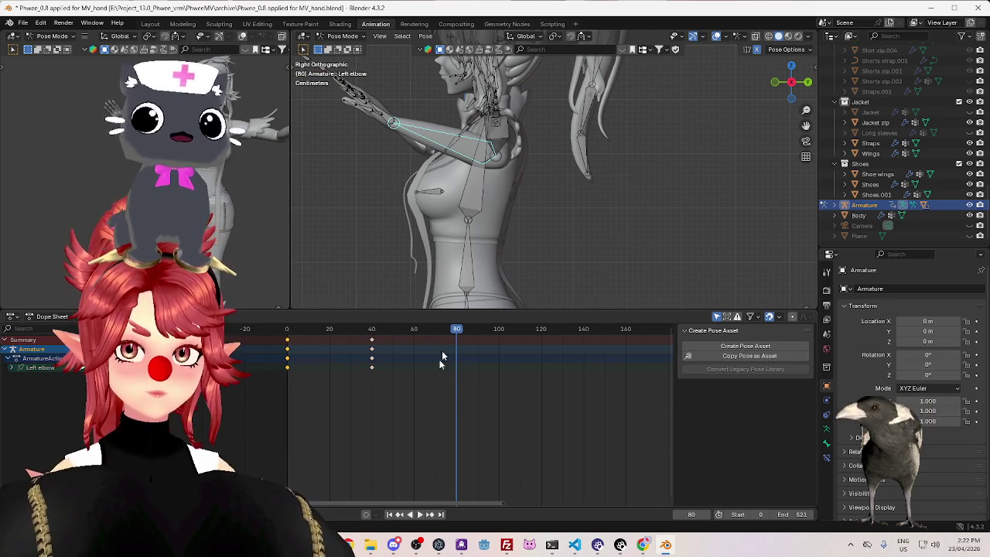
{"action": "left_click", "coordinate": [510, 151]}
{"action": "middle_click_drag", "start_coordinate": [510, 152], "coordinate": [543, 253]}
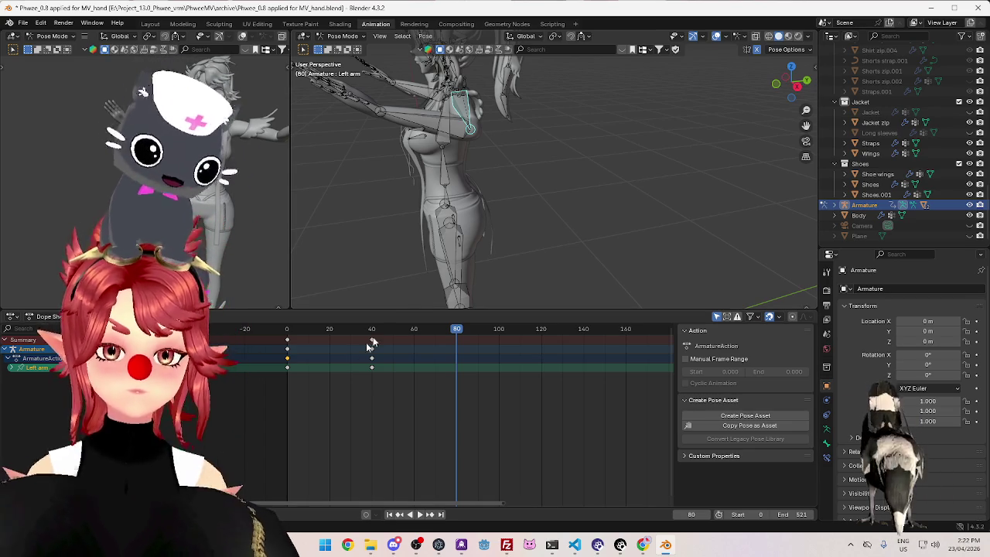
Copy the left arm and left elbow frame-0 keyframes to frame 80
{"action": "left_click_drag", "start_coordinate": [296, 330], "coordinate": [288, 330]}
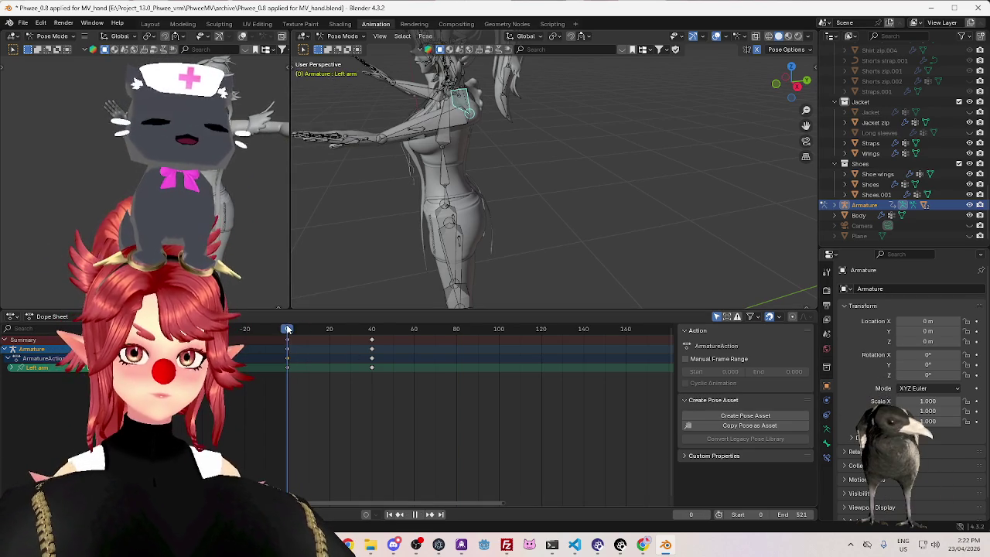
{"action": "left_click", "coordinate": [459, 122], "text": "shift"}
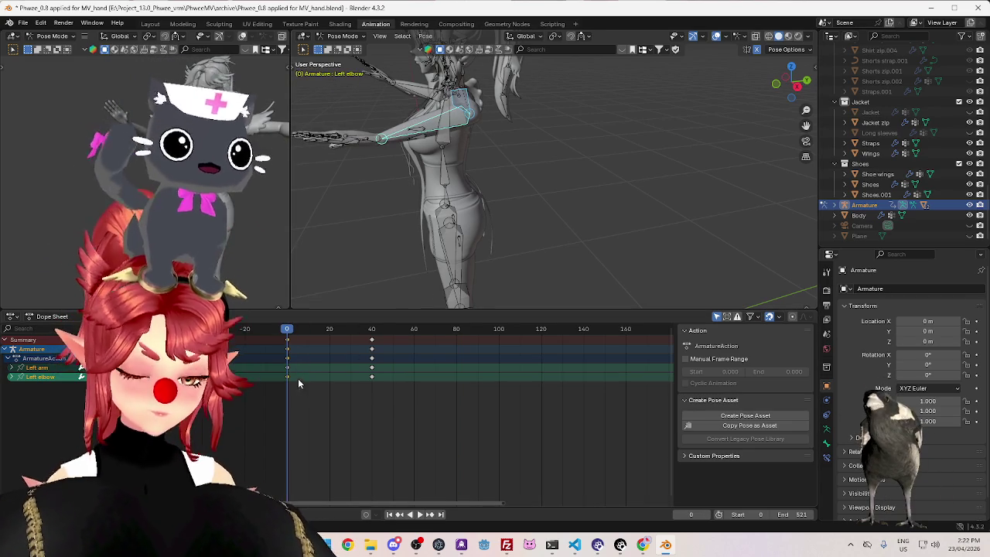
{"action": "left_click", "coordinate": [444, 352]}
{"action": "left_click", "coordinate": [457, 331]}
{"action": "key", "text": "i"}
{"action": "left_click_drag", "start_coordinate": [456, 331], "coordinate": [456, 354]}
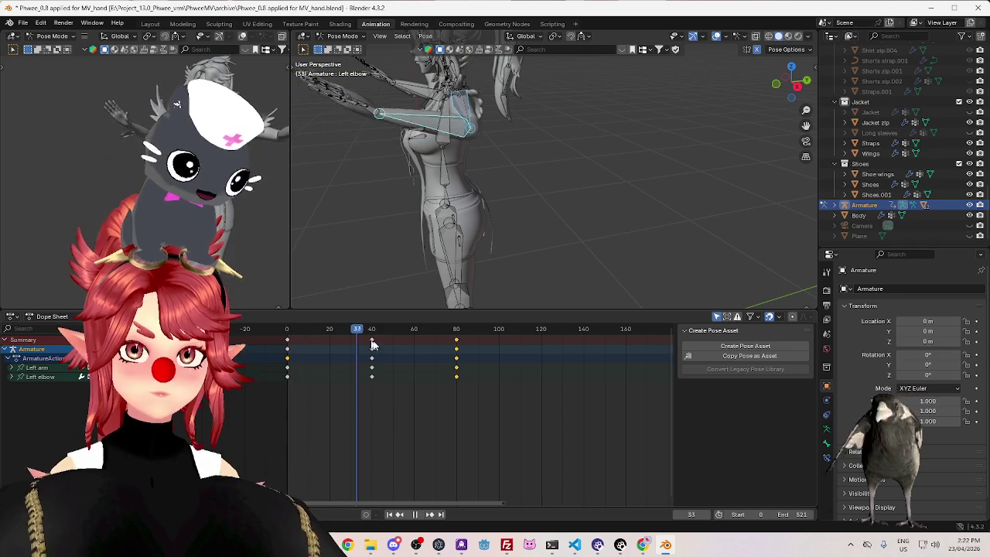
Replay and scrub the 0–80 swing, checking the poses at frames 41 and 80
{"action": "key", "text": "shift+Left"}
{"action": "key", "text": "space"}
{"action": "left_click", "coordinate": [290, 331]}
{"action": "key", "text": "space"}
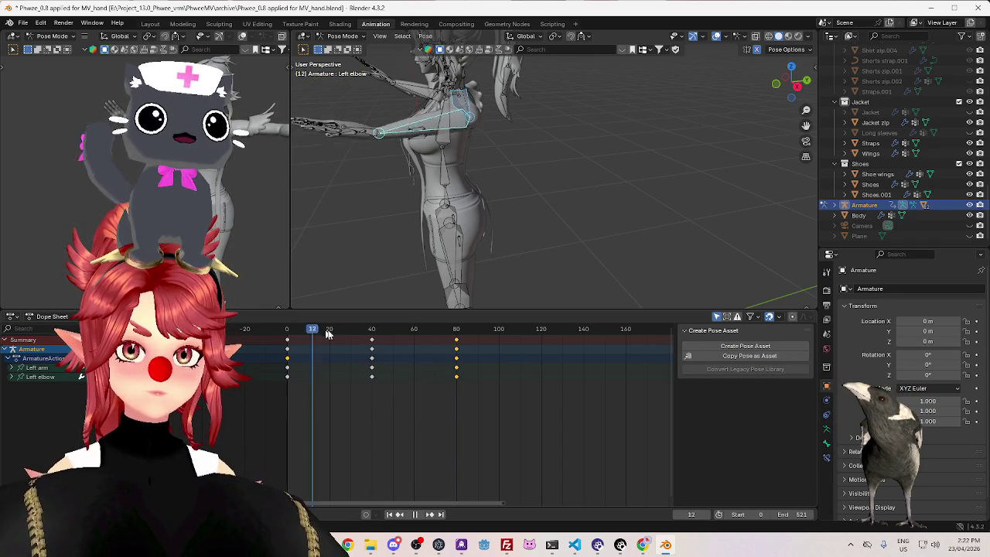
{"action": "left_click", "coordinate": [290, 331]}
{"action": "key", "text": "space"}
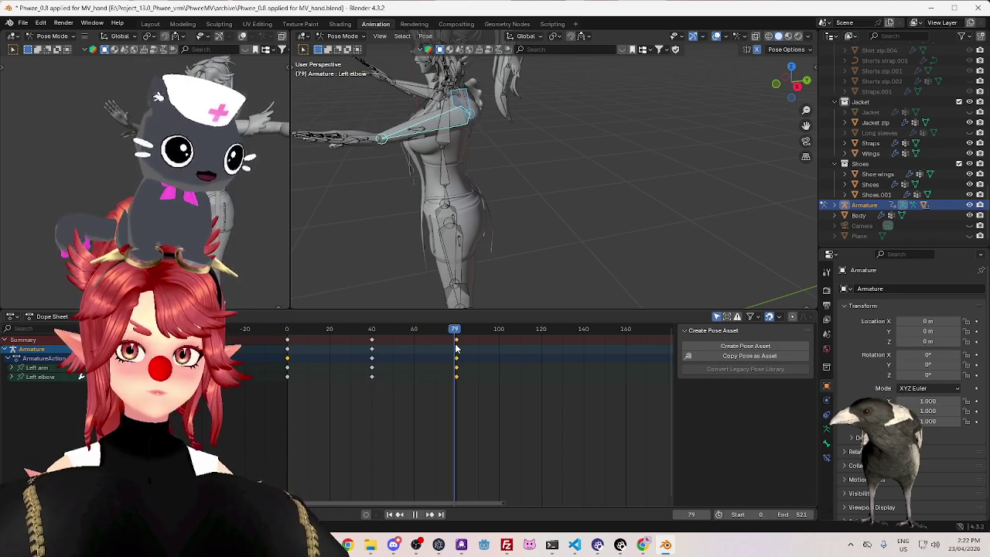
{"action": "left_click", "coordinate": [290, 331]}
{"action": "left_click", "coordinate": [290, 331]}
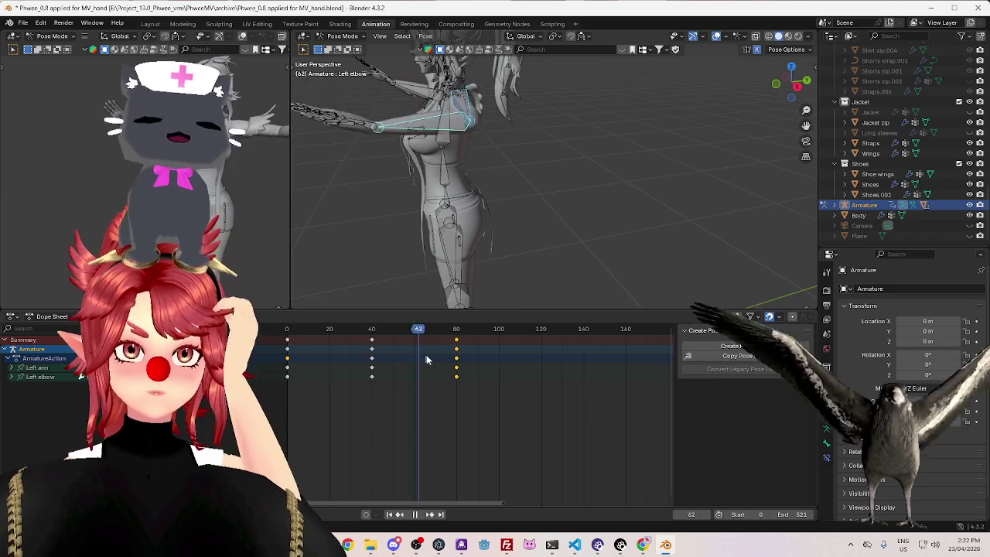
{"action": "left_click", "coordinate": [455, 364]}
{"action": "key", "text": "space"}
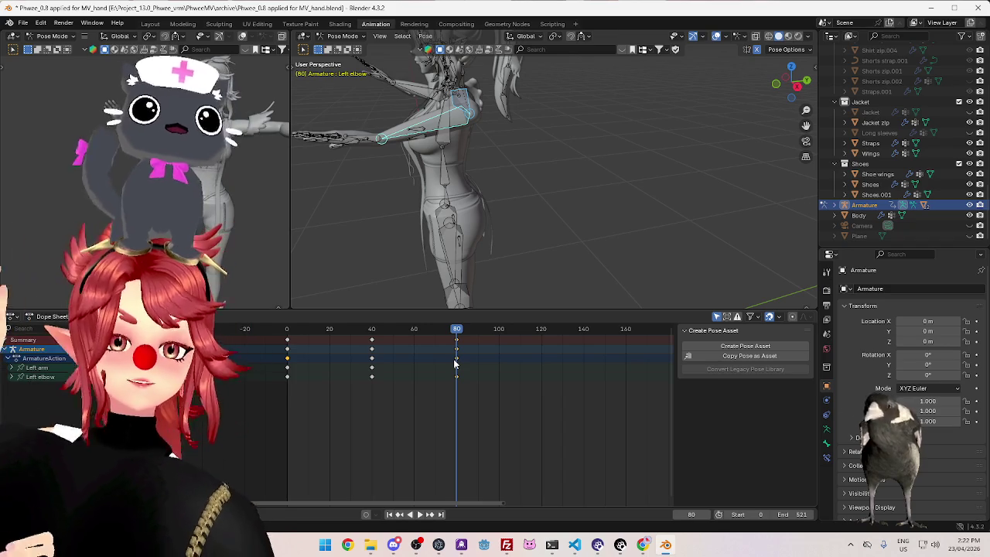
{"action": "left_click", "coordinate": [375, 330]}
{"action": "key", "text": "space"}
{"action": "left_click_drag", "start_coordinate": [377, 331], "coordinate": [458, 349]}
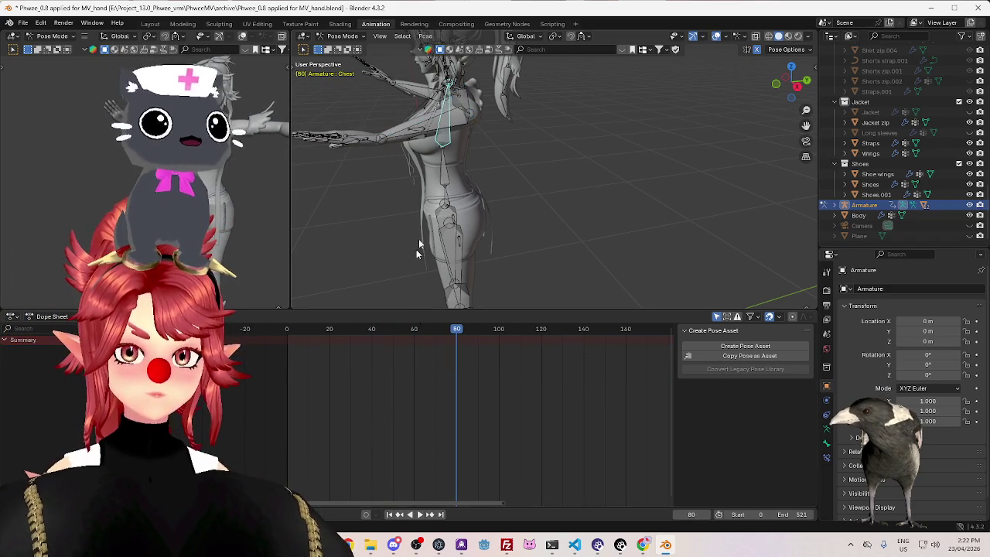
Shift the left elbow's frame-80 keyframes to about frame 120 and loop the playback
{"action": "left_click", "coordinate": [432, 131]}
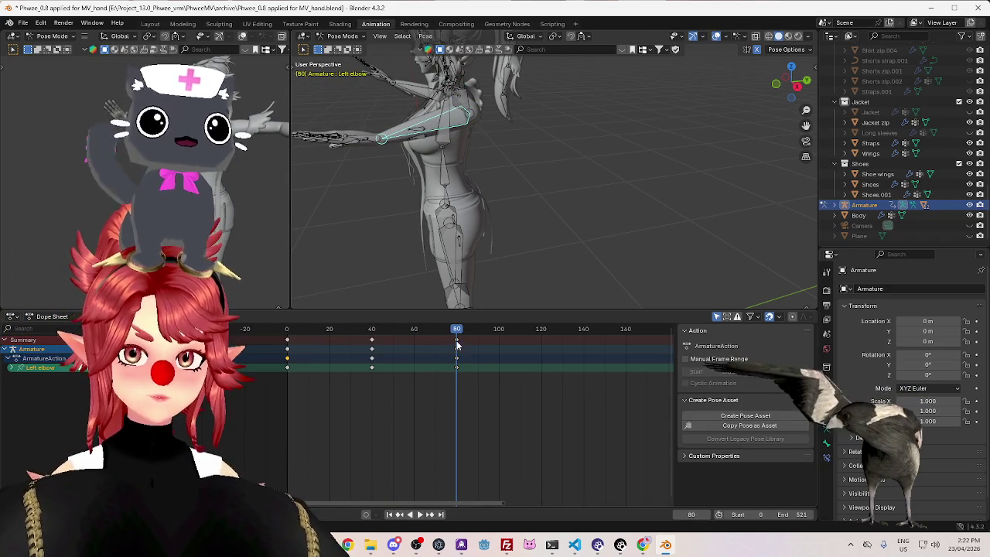
{"action": "left_click_drag", "start_coordinate": [460, 362], "coordinate": [541, 344]}
{"action": "left_click", "coordinate": [543, 346]}
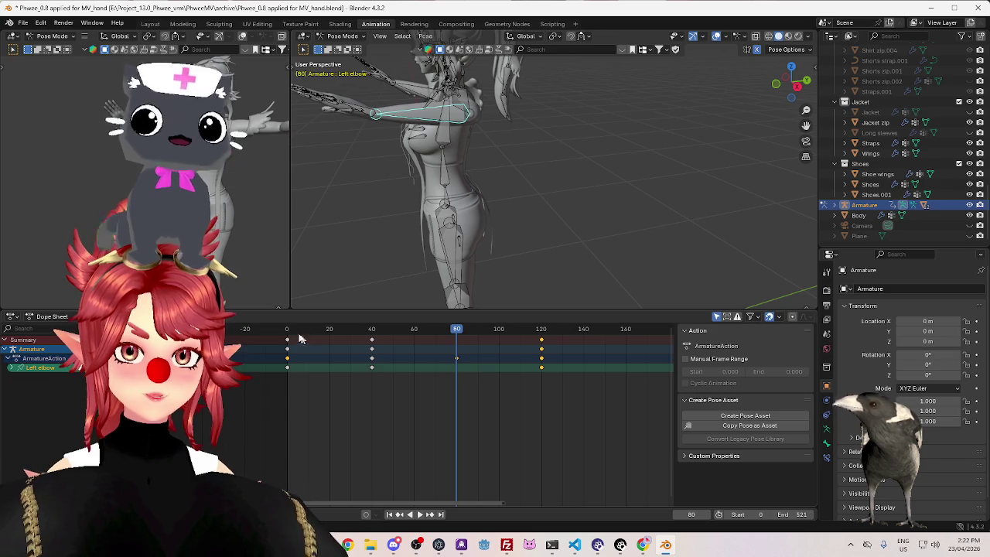
{"action": "key", "text": "shift+Left"}
{"action": "key", "text": "space"}
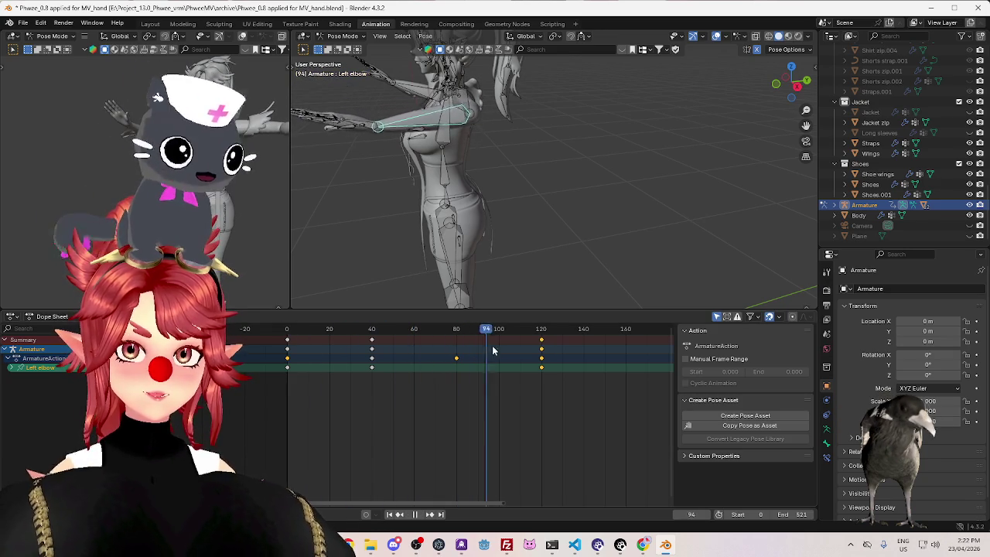
{"action": "left_click_drag", "start_coordinate": [291, 330], "coordinate": [523, 351]}
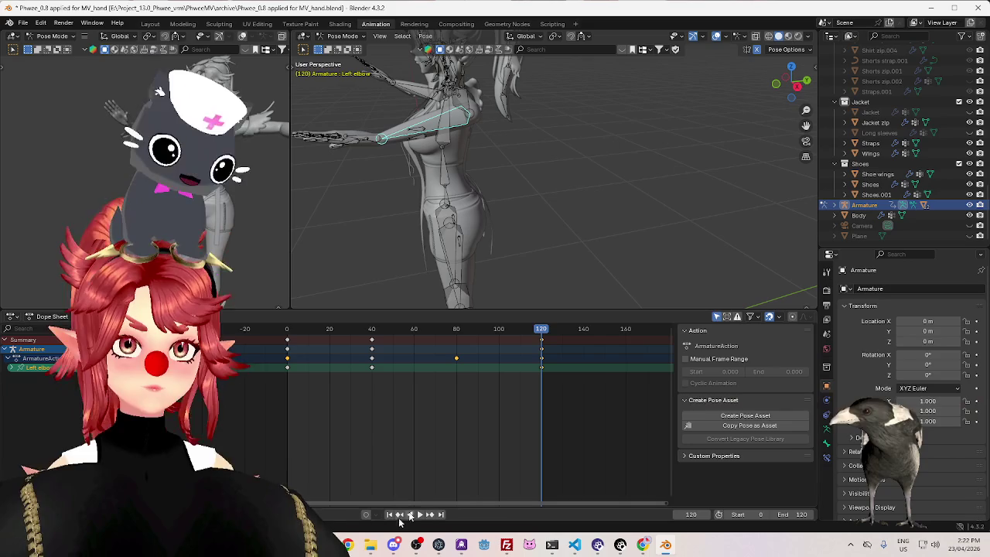
{"action": "left_click", "coordinate": [422, 514]}
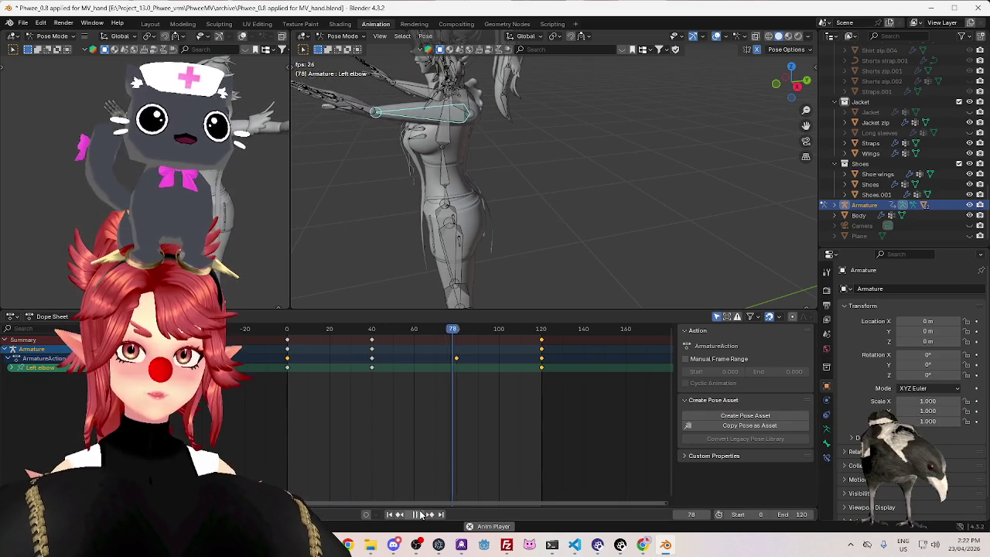
{"action": "mouse_move", "coordinate": [534, 225]}
{"action": "middle_mouse_down"}
{"action": "mouse_move", "coordinate": [566, 239]}
{"action": "mouse_move", "coordinate": [534, 234]}
{"action": "mouse_move", "coordinate": [611, 246]}
{"action": "middle_mouse_up"}
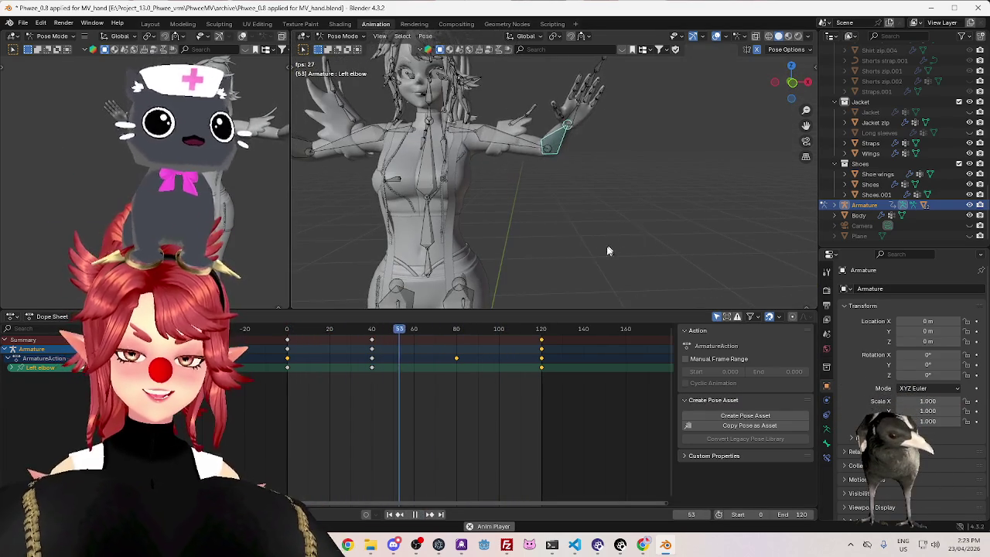
{"action": "left_click", "coordinate": [287, 331]}
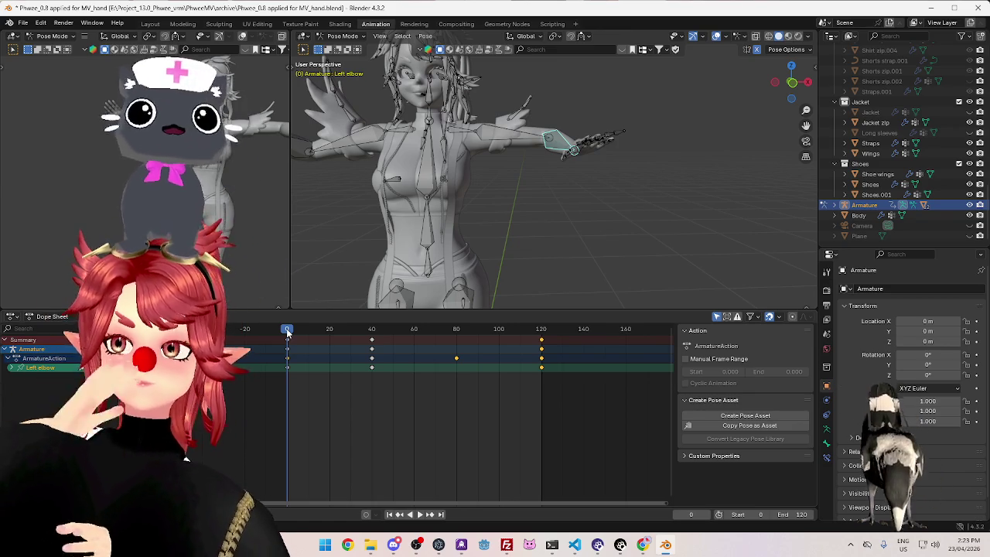
{"action": "key", "text": "space"}
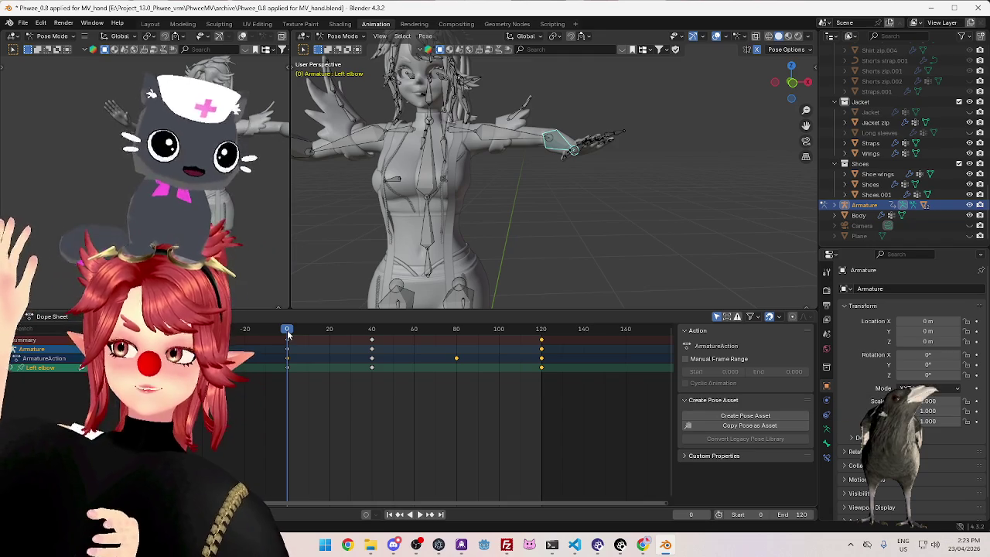
{"action": "left_click_drag", "start_coordinate": [379, 331], "coordinate": [431, 338]}
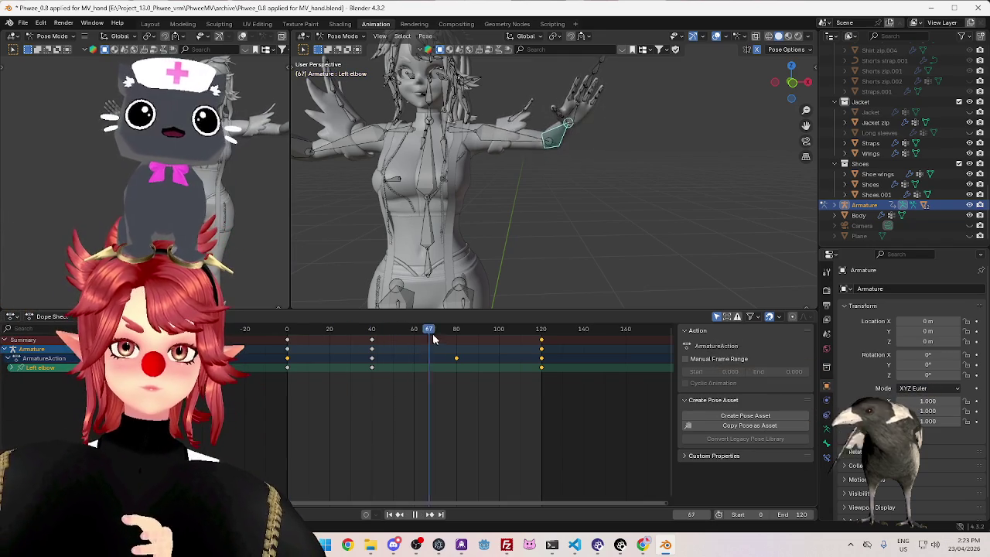
{"action": "key", "text": "space"}
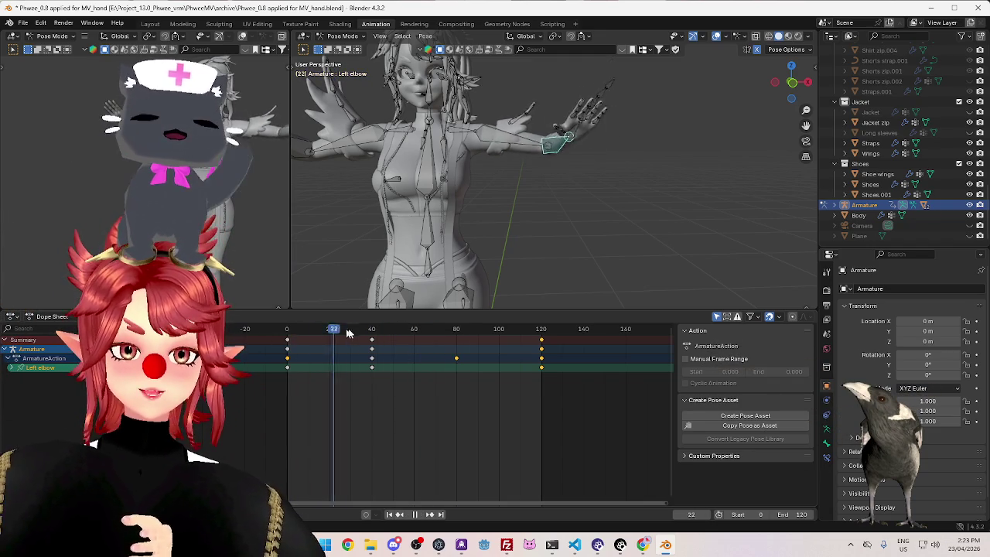
{"action": "left_click_drag", "start_coordinate": [320, 331], "coordinate": [385, 335]}
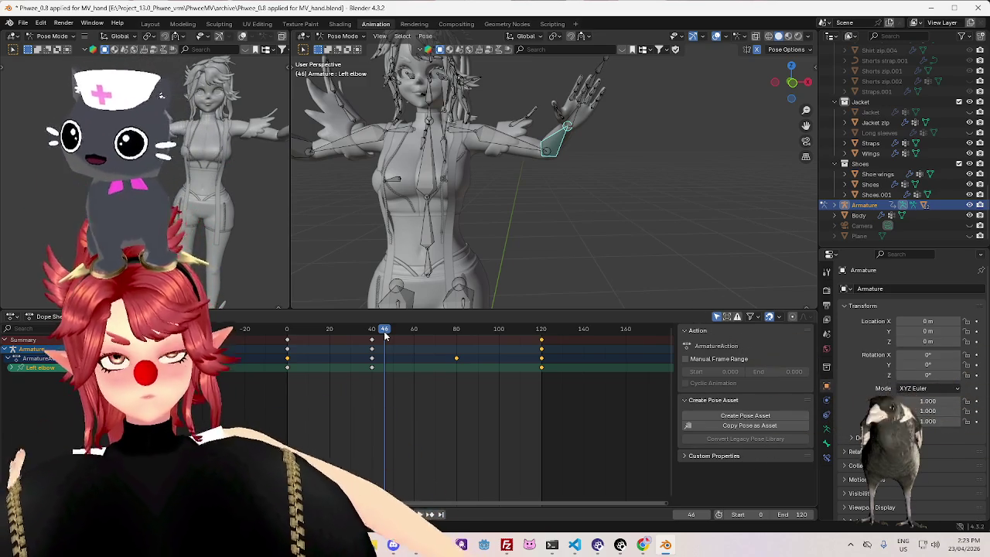
Replay the swing from frame 0 twice, then scrub to about frame 39 to inspect the arm
{"action": "left_click", "coordinate": [286, 333]}
{"action": "key", "text": "space"}
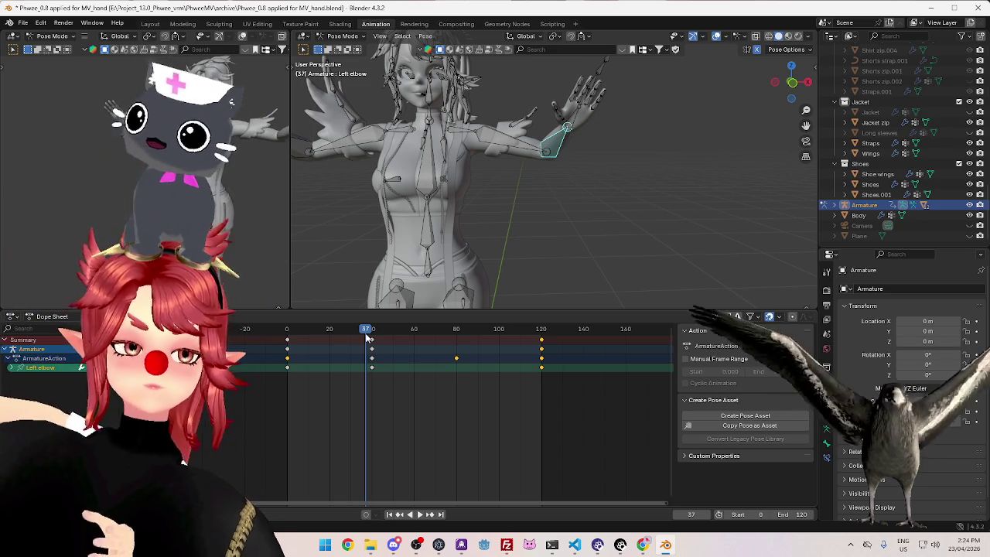
{"action": "left_click", "coordinate": [287, 331]}
{"action": "key", "text": "space"}
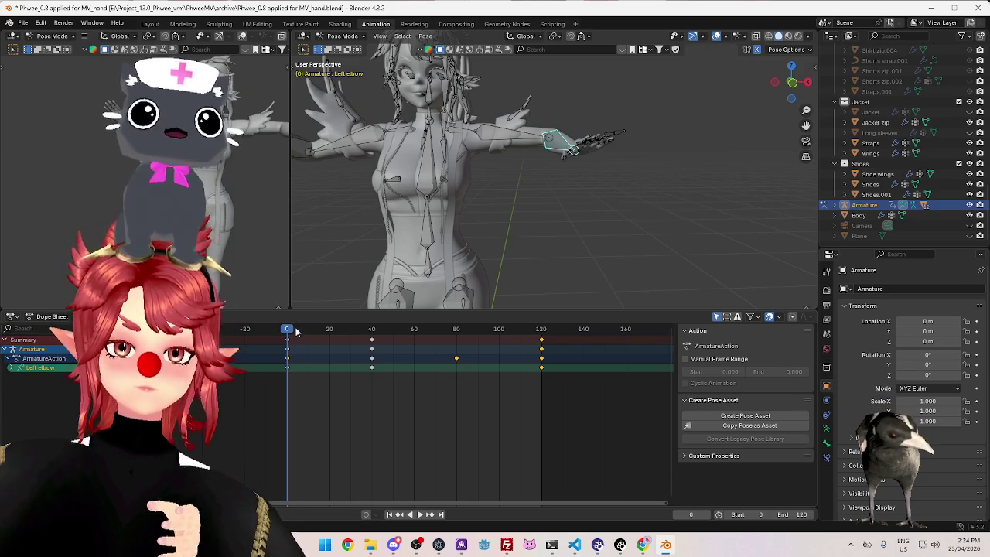
{"action": "left_click_drag", "start_coordinate": [331, 334], "coordinate": [371, 339]}
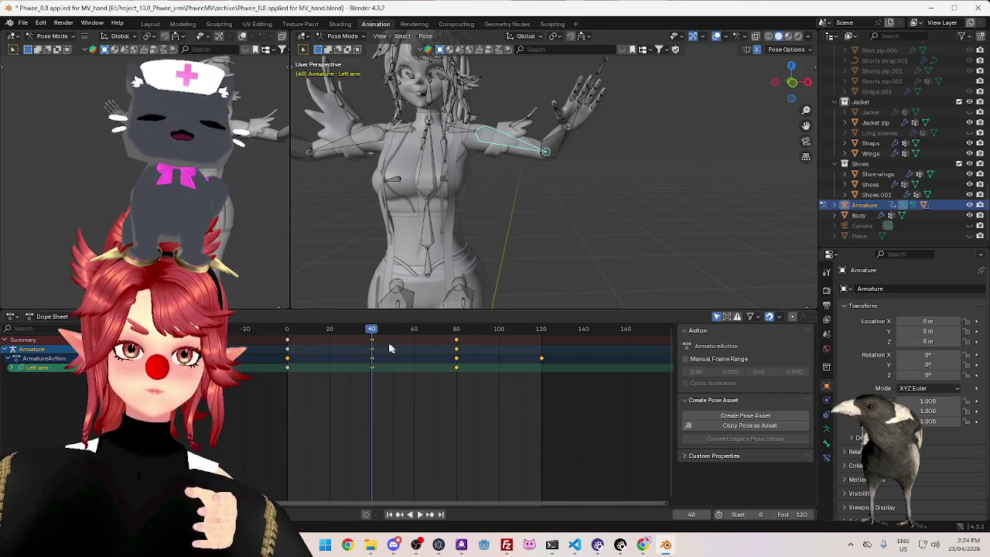
Shift the left arm's later keys 40 frames to frames 80 and 120, then play the swing back
{"action": "key", "text": "g"}
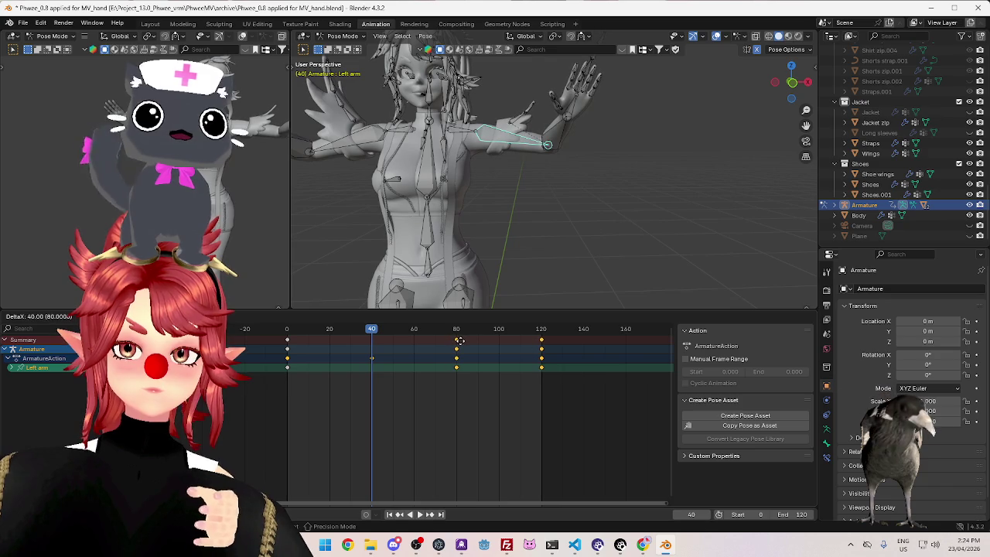
{"action": "left_click", "coordinate": [459, 341]}
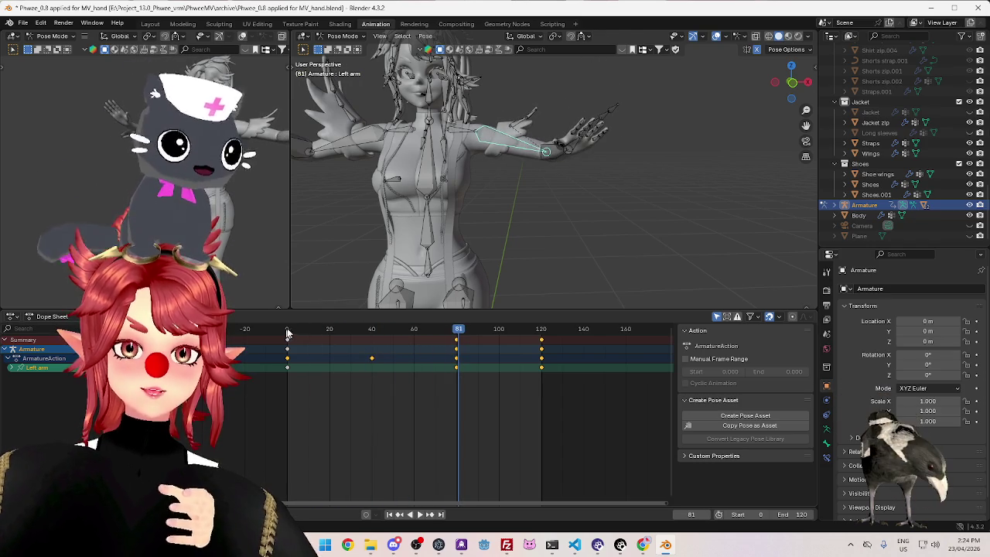
{"action": "left_click_drag", "start_coordinate": [389, 330], "coordinate": [540, 345]}
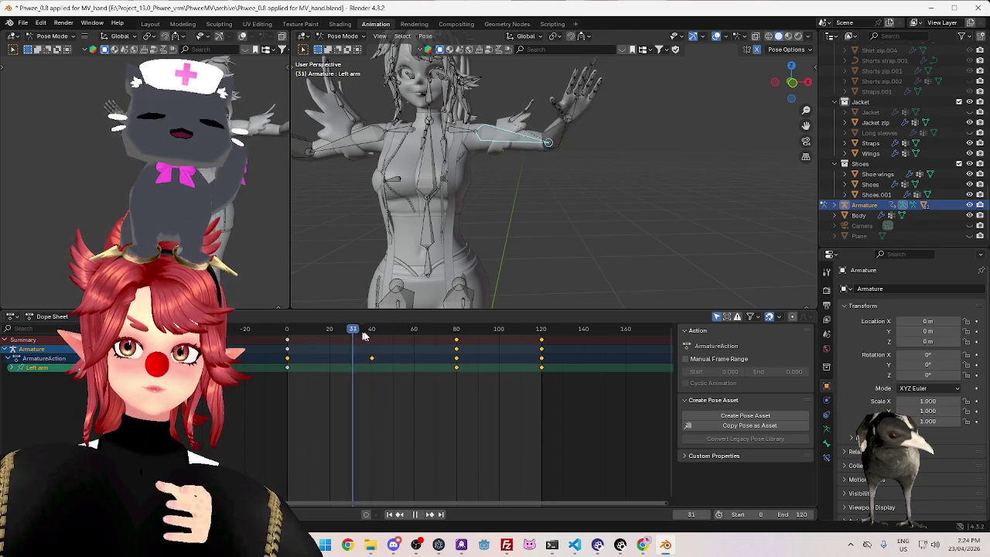
{"action": "left_click", "coordinate": [418, 516]}
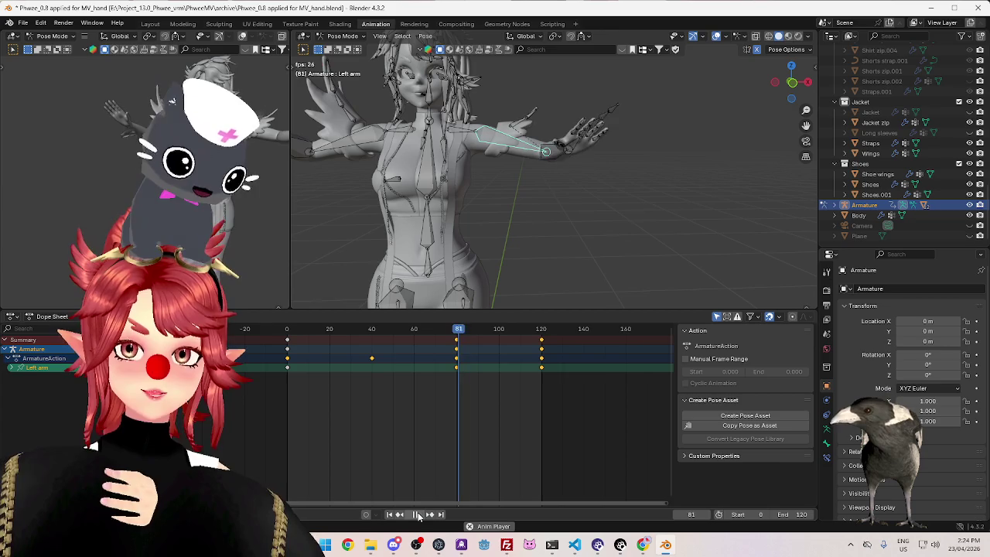
{"action": "mouse_move", "coordinate": [509, 278]}
{"action": "middle_mouse_down"}
{"action": "mouse_move", "coordinate": [532, 246]}
{"action": "mouse_move", "coordinate": [480, 244]}
{"action": "middle_mouse_up"}
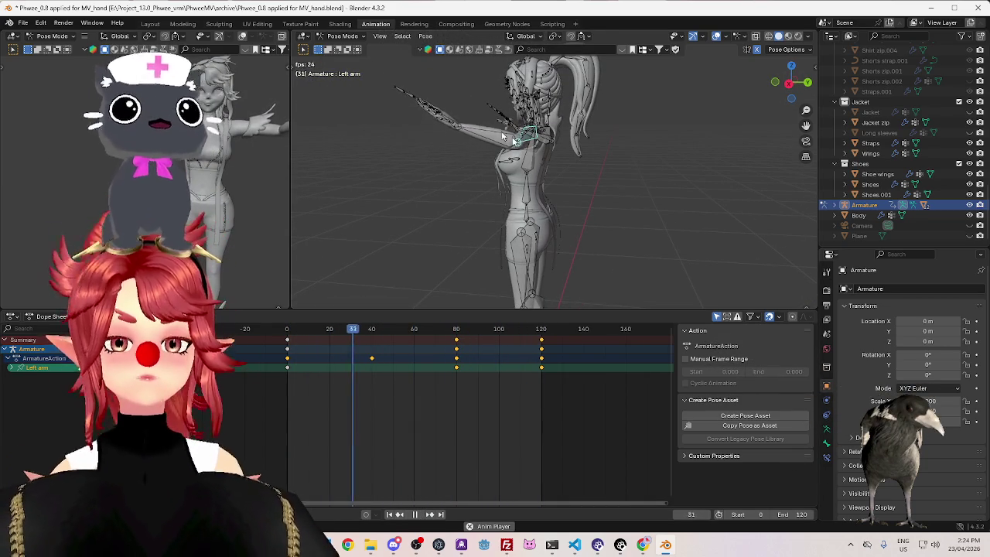
Zoom and orbit the second view around the character and widen the left viewport
{"action": "scroll", "coordinate": [456, 151], "scroll_direction": "up", "scroll_amount": 3}
{"action": "scroll", "coordinate": [456, 150], "scroll_direction": "up", "scroll_amount": 2}
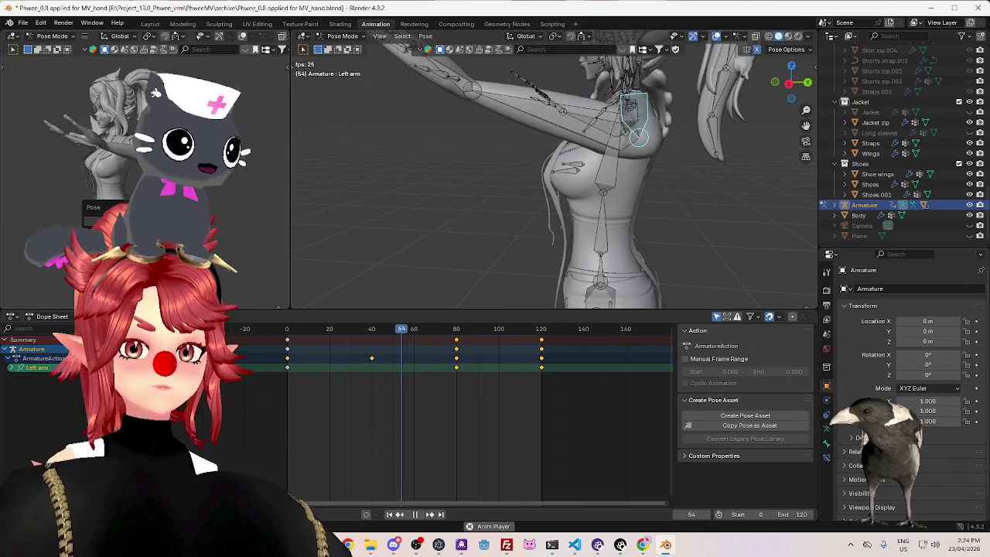
{"action": "mouse_move", "coordinate": [213, 223]}
{"action": "middle_mouse_down"}
{"action": "mouse_move", "coordinate": [275, 195]}
{"action": "mouse_move", "coordinate": [118, 152]}
{"action": "mouse_move", "coordinate": [211, 198]}
{"action": "mouse_move", "coordinate": [31, 214]}
{"action": "mouse_move", "coordinate": [46, 178]}
{"action": "middle_mouse_up"}
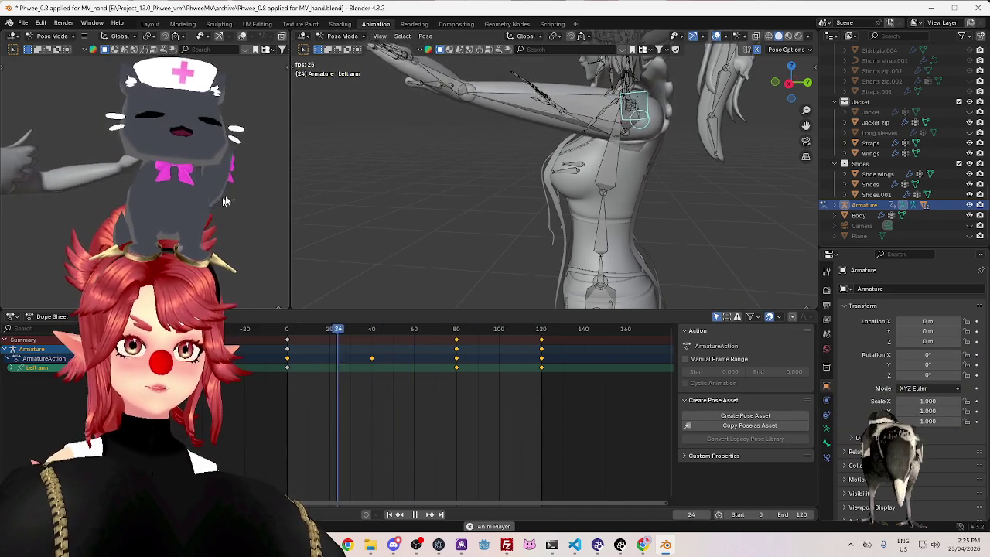
{"action": "mouse_move", "coordinate": [287, 196]}
{"action": "left_mouse_down"}
{"action": "mouse_move", "coordinate": [402, 200]}
{"action": "mouse_move", "coordinate": [325, 213]}
{"action": "left_mouse_up"}
Select the Camera in the Outliner
{"action": "scroll", "coordinate": [930, 159], "scroll_direction": "up", "scroll_amount": 10}
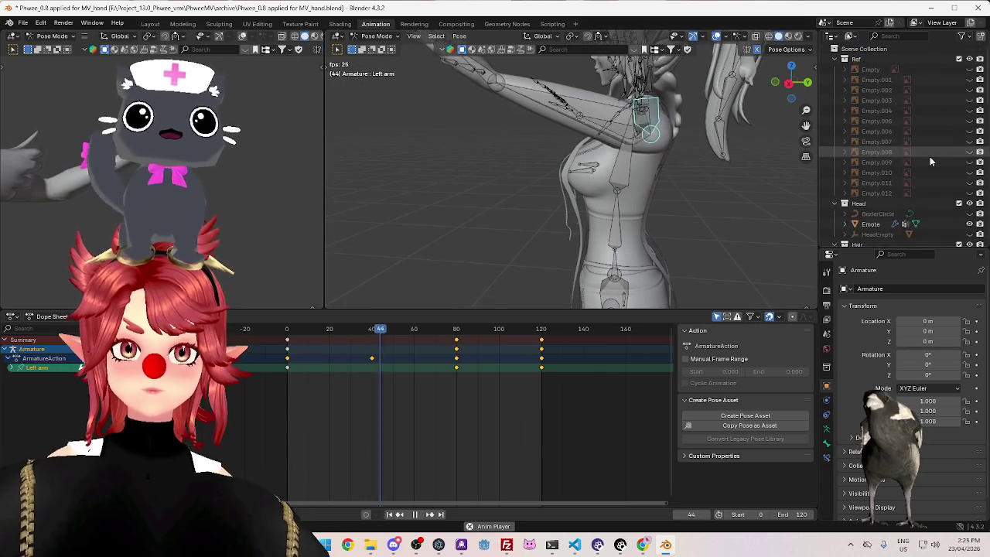
{"action": "scroll", "coordinate": [930, 161], "scroll_direction": "down", "scroll_amount": 4}
{"action": "scroll", "coordinate": [920, 185], "scroll_direction": "down", "scroll_amount": 6}
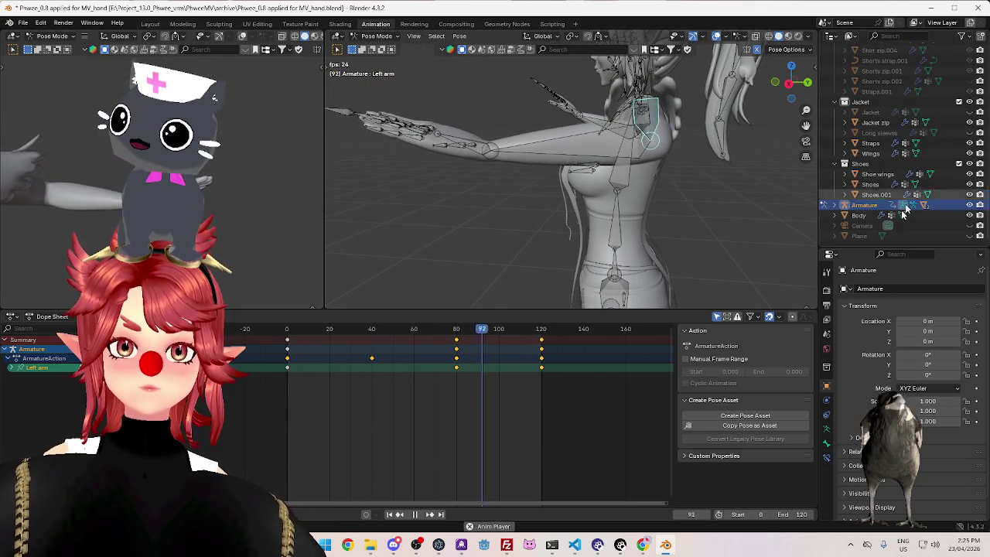
{"action": "left_click", "coordinate": [862, 225]}
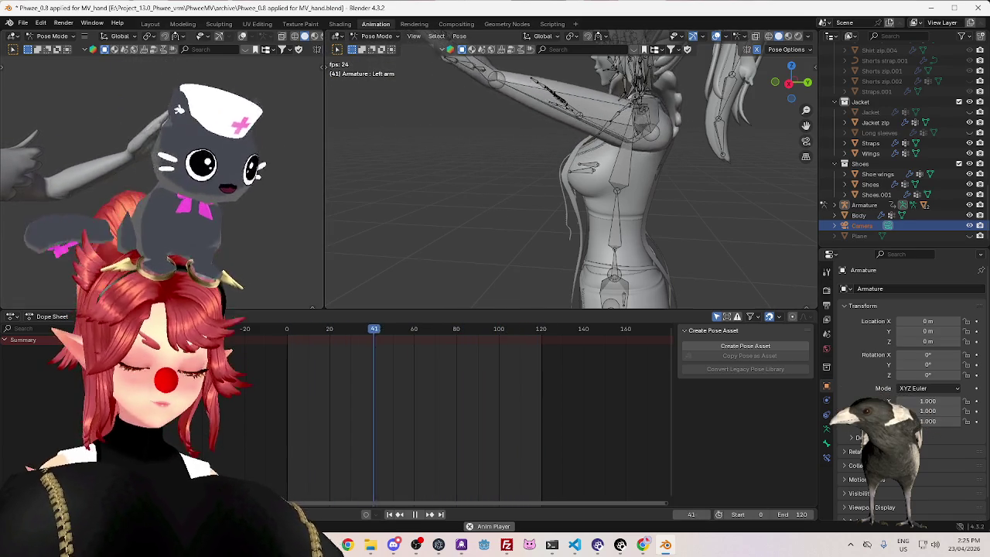
Align the active camera to the current view using 'Align Active Camera to View'
{"action": "key", "text": "F3"}
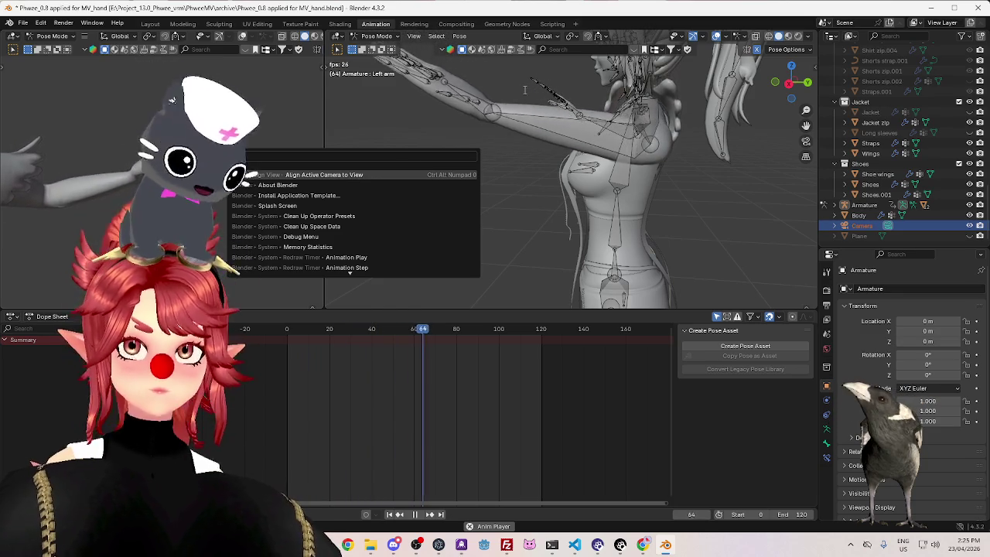
{"action": "left_click", "coordinate": [346, 176]}
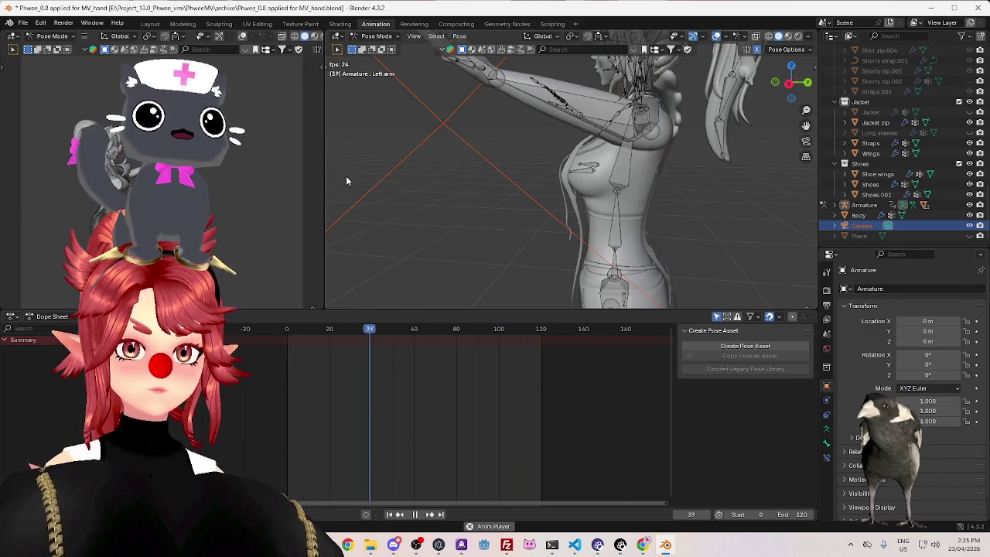
{"action": "scroll", "coordinate": [586, 194], "scroll_direction": "down", "scroll_amount": 3}
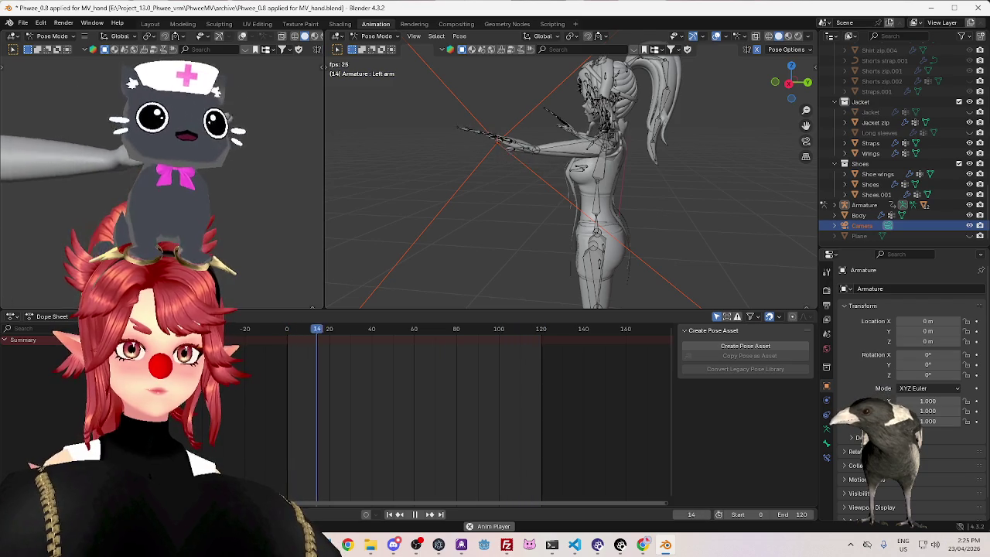
{"action": "scroll", "coordinate": [564, 202], "scroll_direction": "down", "scroll_amount": 3}
{"action": "mouse_move", "coordinate": [563, 201]}
{"action": "middle_mouse_down"}
{"action": "mouse_move", "coordinate": [606, 222]}
{"action": "mouse_move", "coordinate": [599, 261]}
{"action": "mouse_move", "coordinate": [459, 213]}
{"action": "middle_mouse_up"}
Switch to Object Mode, go to top view and nudge the camera closer to the avatar
{"action": "key", "text": "ctrl+Tab"}
{"action": "key", "text": "KP_7"}
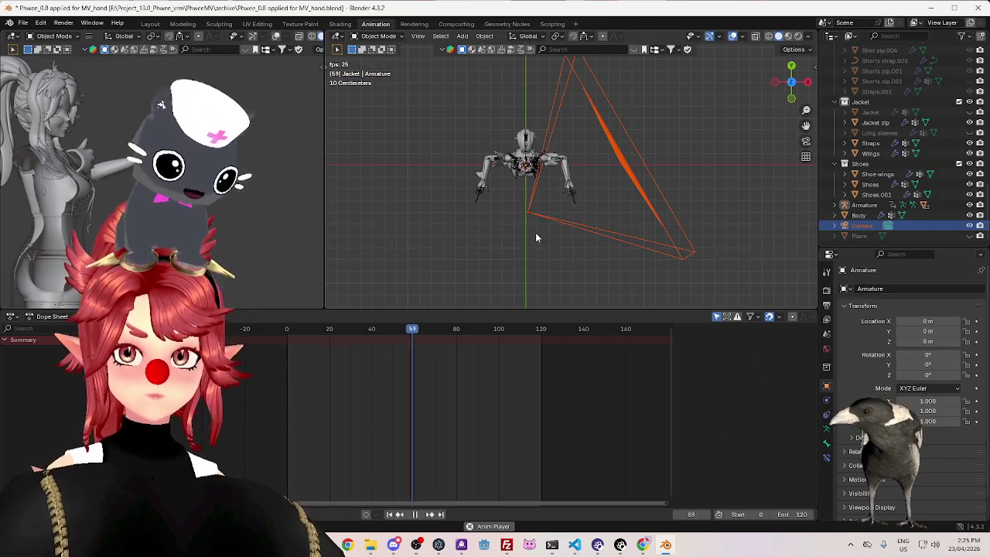
{"action": "key", "text": "g"}
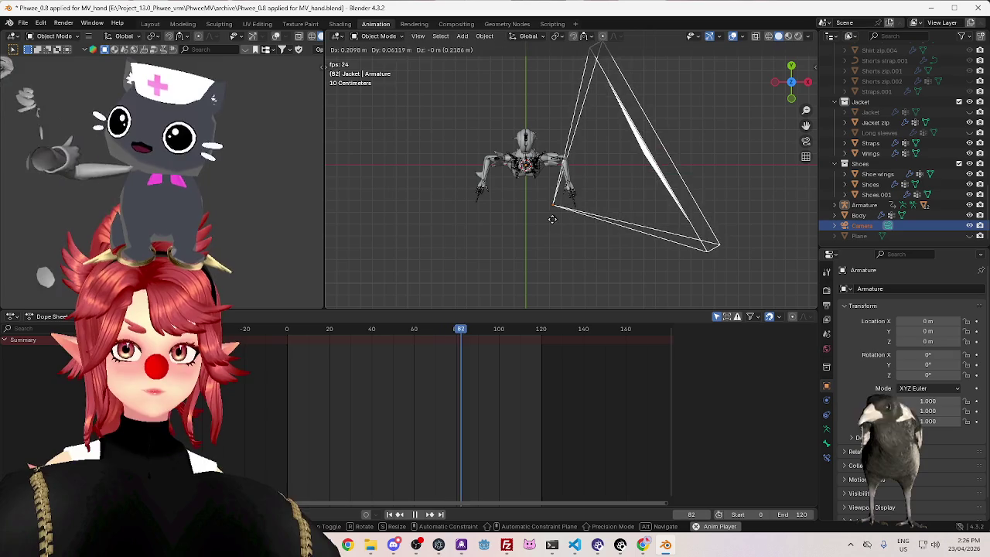
{"action": "left_click", "coordinate": [549, 219]}
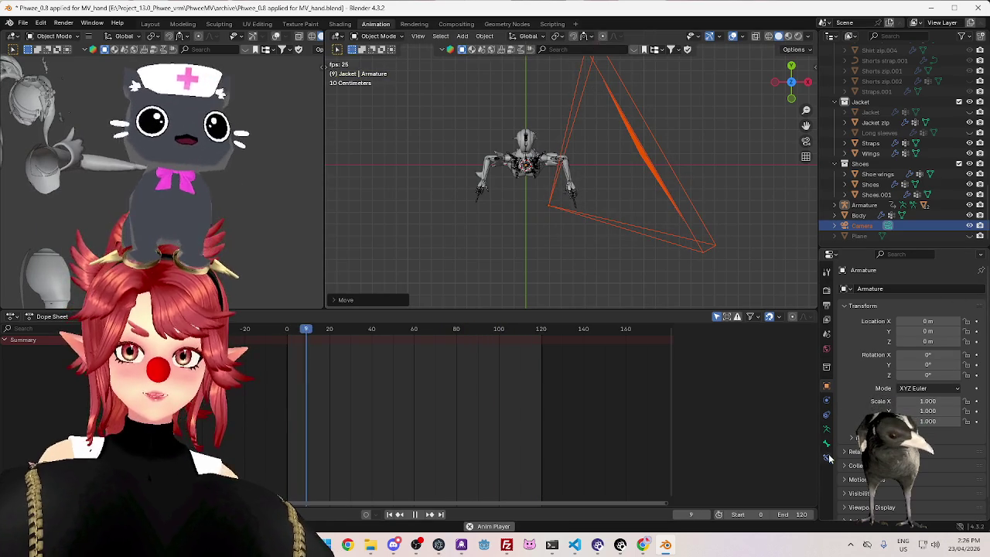
Select the Camera and look through its lens, sensor fit and viewport display settings
{"action": "left_click", "coordinate": [862, 225]}
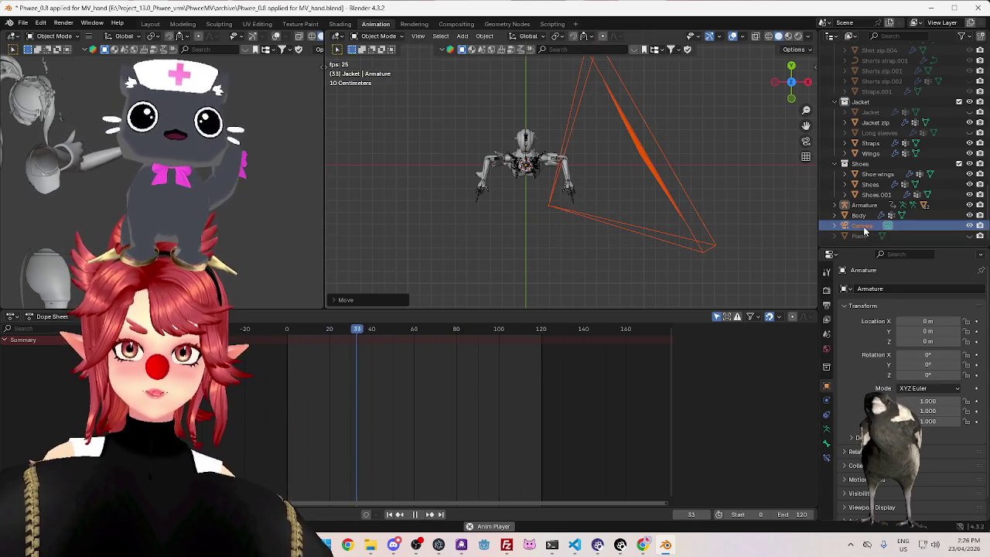
{"action": "left_click", "coordinate": [826, 428]}
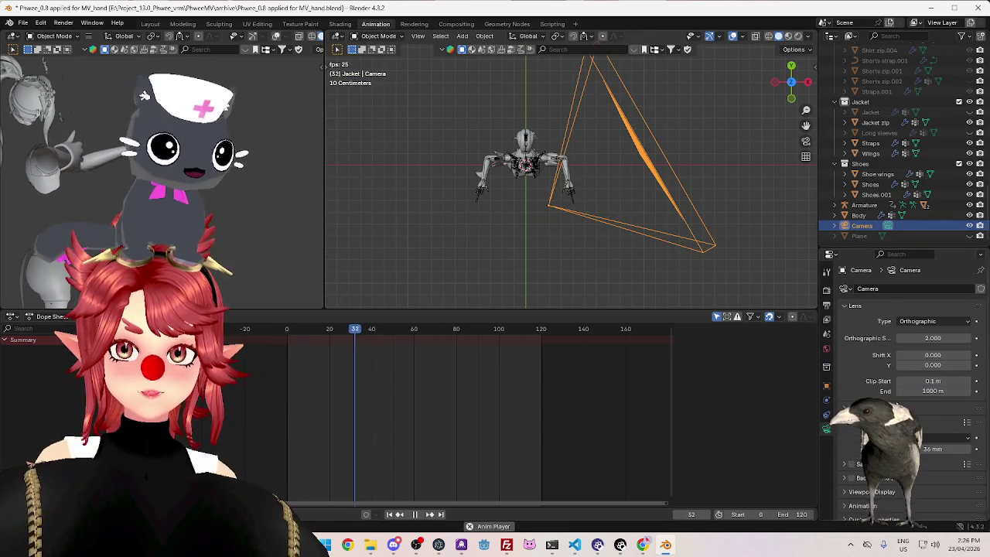
{"action": "scroll", "coordinate": [928, 363], "scroll_direction": "down", "scroll_amount": 1}
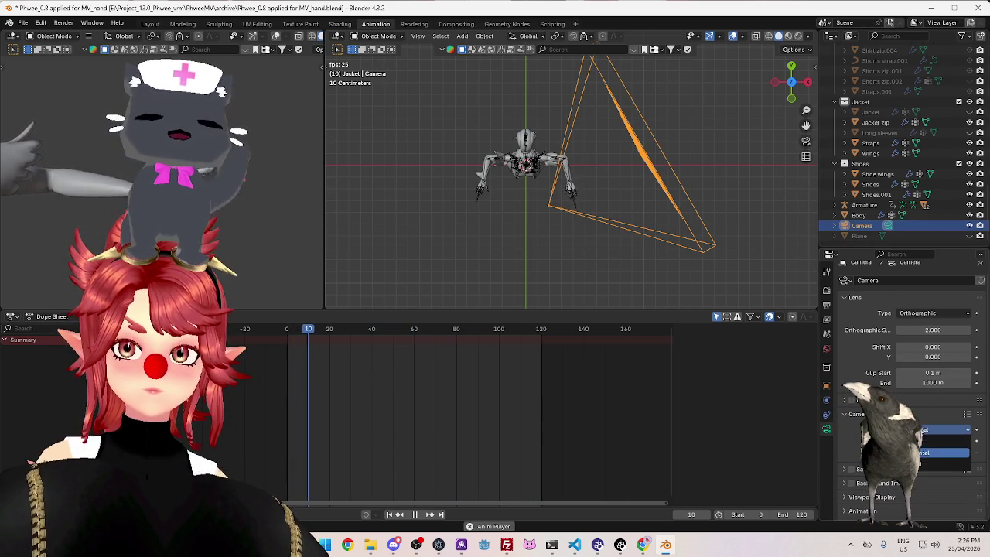
{"action": "left_click", "coordinate": [924, 452]}
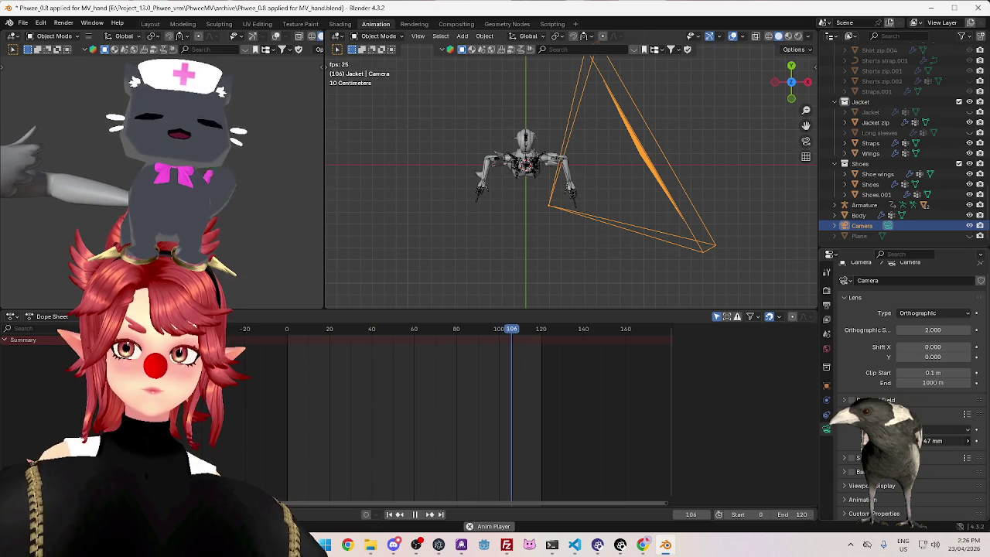
{"action": "left_click", "coordinate": [877, 486]}
{"action": "scroll", "coordinate": [877, 487], "scroll_direction": "down", "scroll_amount": 3}
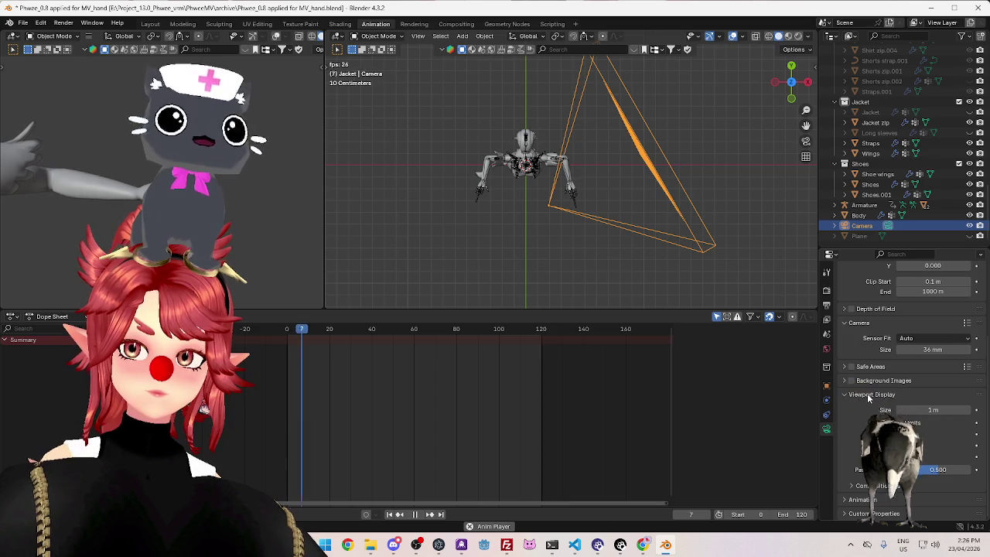
{"action": "scroll", "coordinate": [868, 398], "scroll_direction": "up", "scroll_amount": 3}
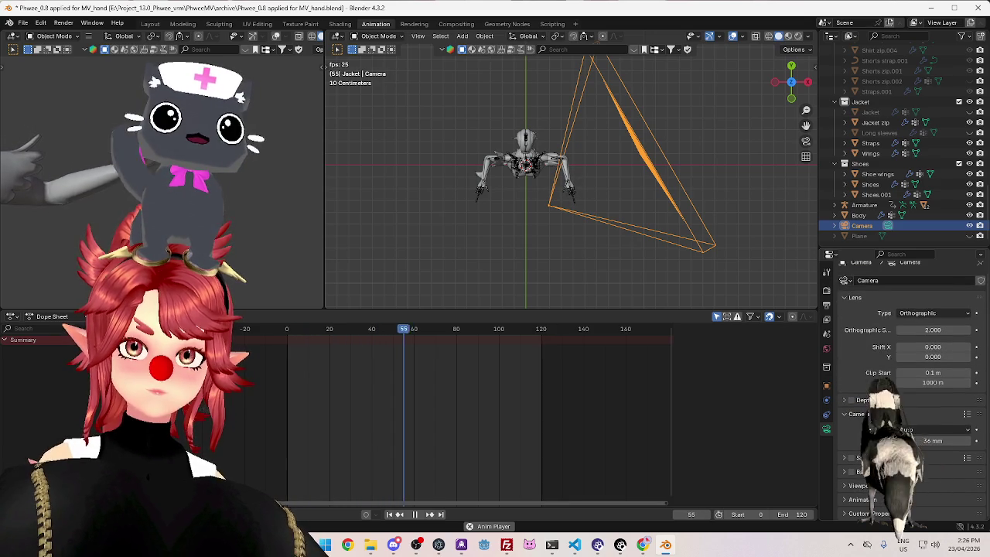
Make the camera Perspective with a 28 mm focal length
{"action": "left_click", "coordinate": [922, 313]}
{"action": "left_click", "coordinate": [920, 325]}
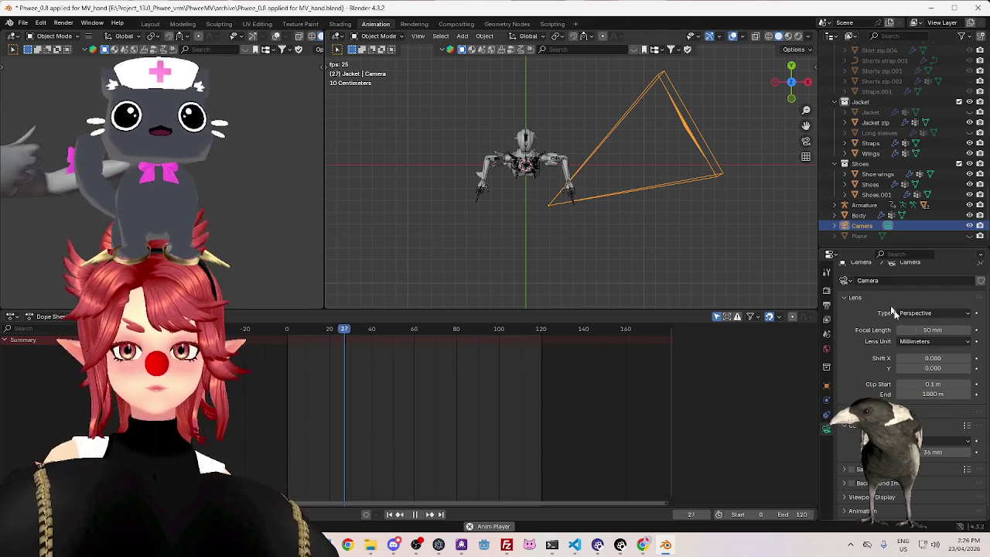
{"action": "mouse_move", "coordinate": [932, 331]}
{"action": "left_mouse_down"}
{"action": "mouse_move", "coordinate": [959, 331]}
{"action": "mouse_move", "coordinate": [940, 330]}
{"action": "left_mouse_up"}
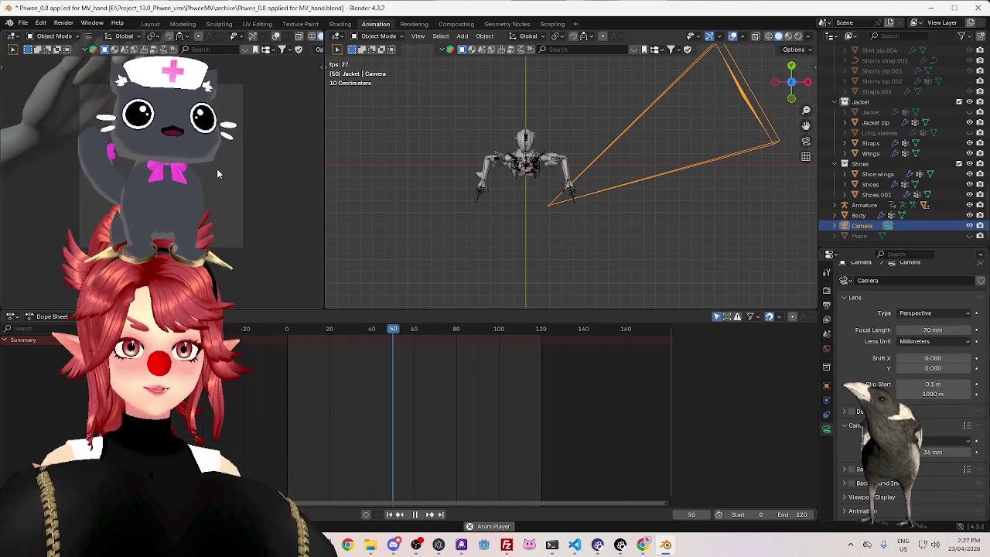
{"action": "left_click_drag", "start_coordinate": [933, 330], "coordinate": [889, 331]}
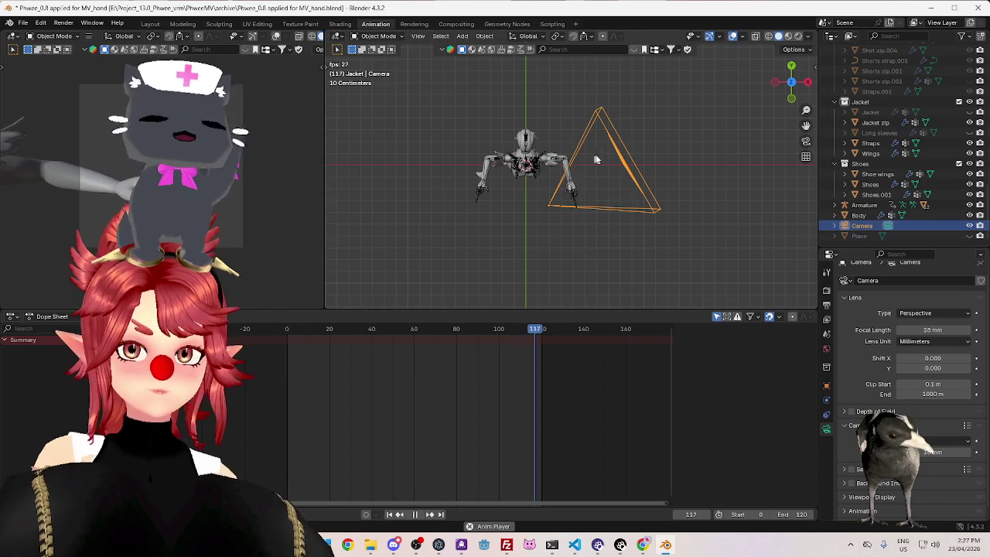
Rotate the camera toward the avatar and shift it slightly left
{"action": "key", "text": "r"}
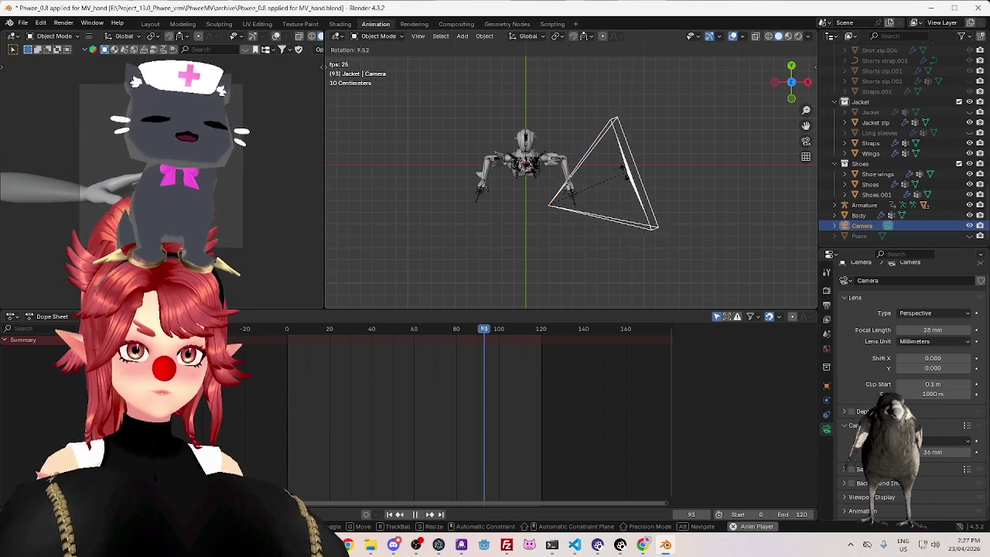
{"action": "left_click", "coordinate": [545, 242]}
{"action": "key", "text": "g"}
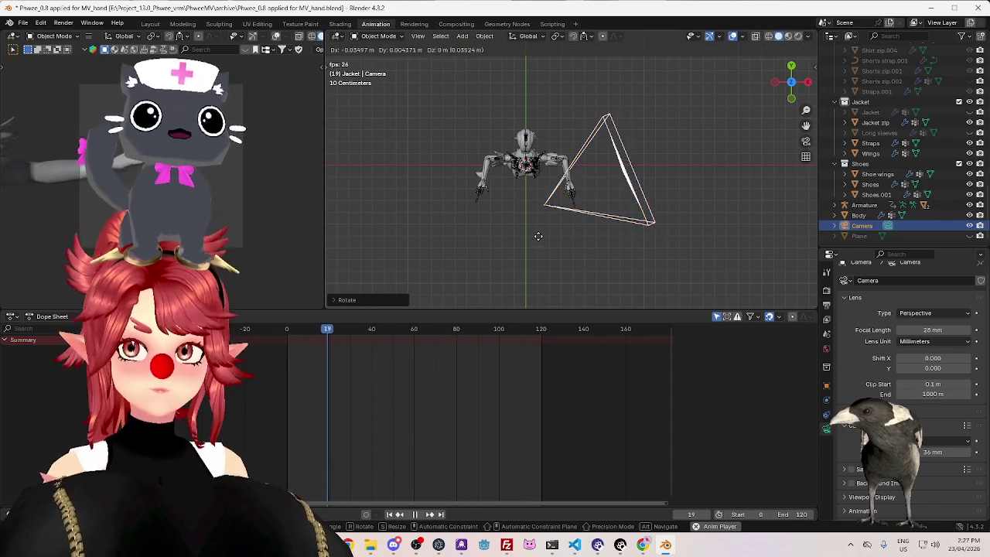
{"action": "left_click", "coordinate": [548, 232]}
Re-angle the camera once more, deselect it and look through the camera view
{"action": "key", "text": "t"}
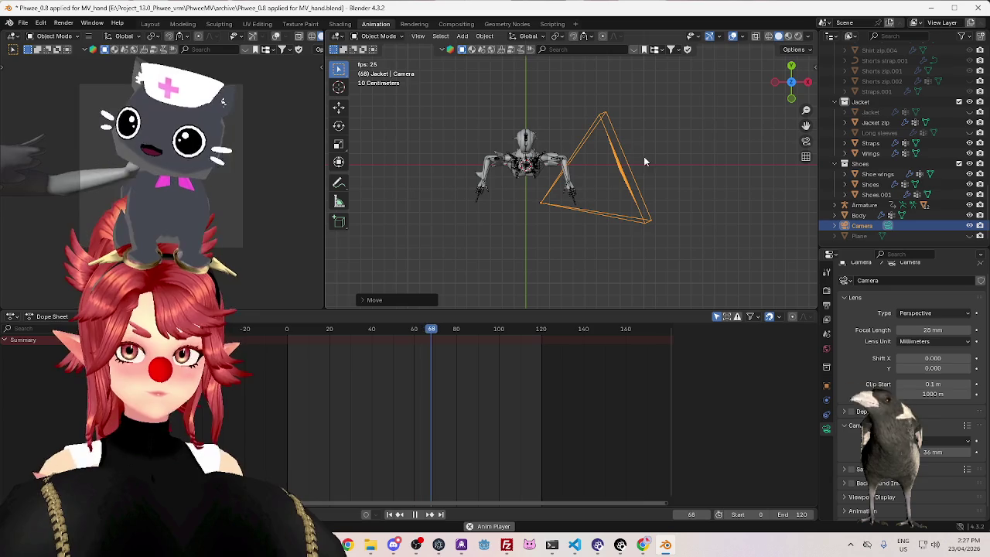
{"action": "key", "text": "r"}
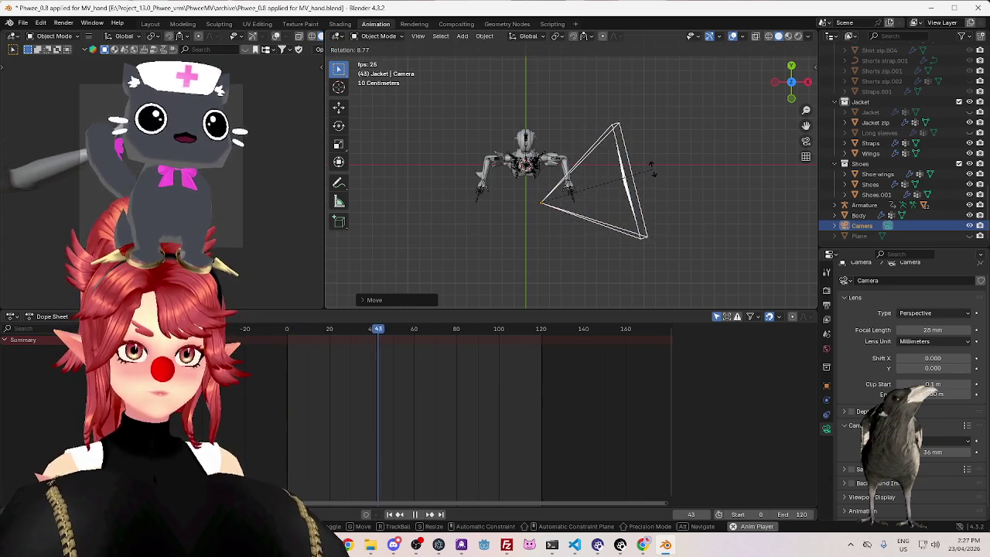
{"action": "left_click", "coordinate": [649, 166]}
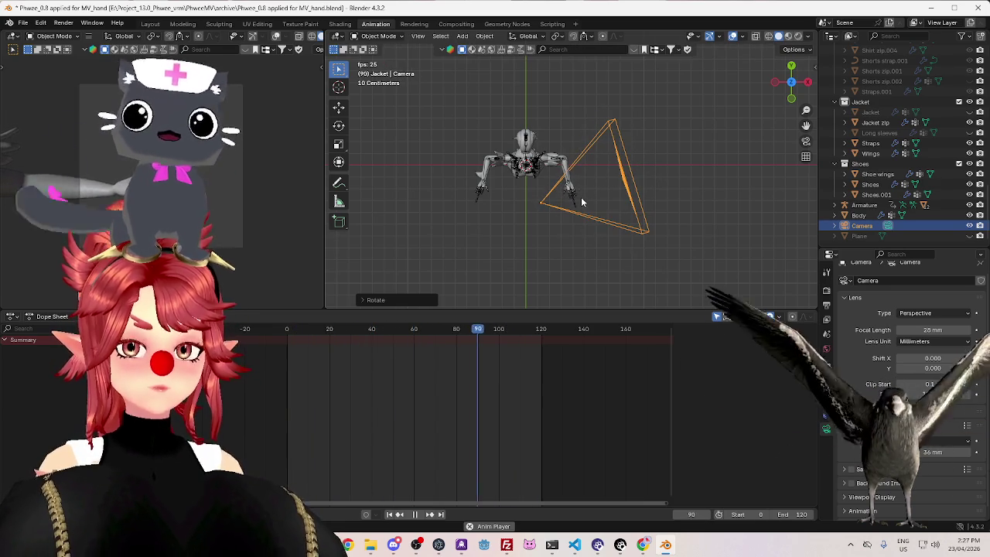
{"action": "scroll", "coordinate": [553, 243], "scroll_direction": "up", "scroll_amount": 3}
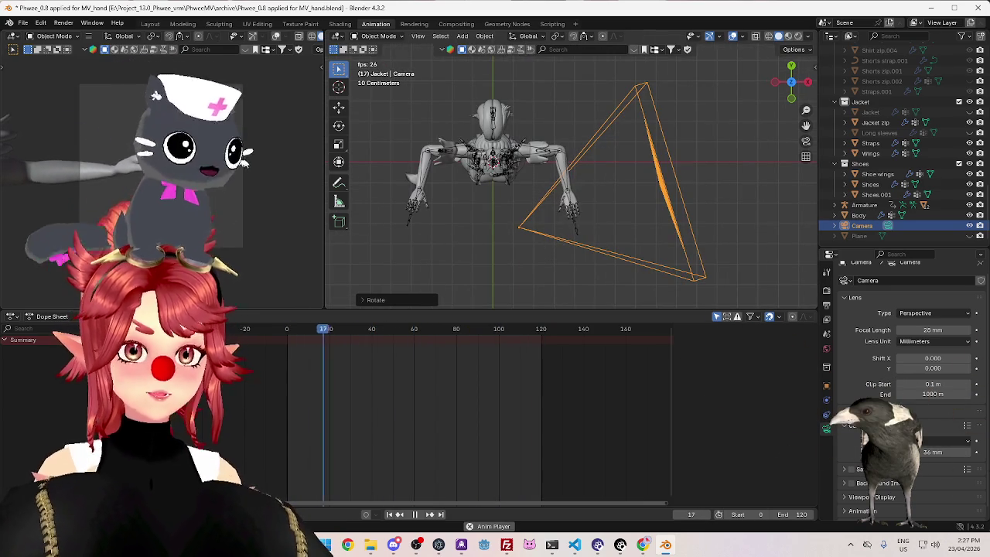
{"action": "left_click", "coordinate": [700, 109]}
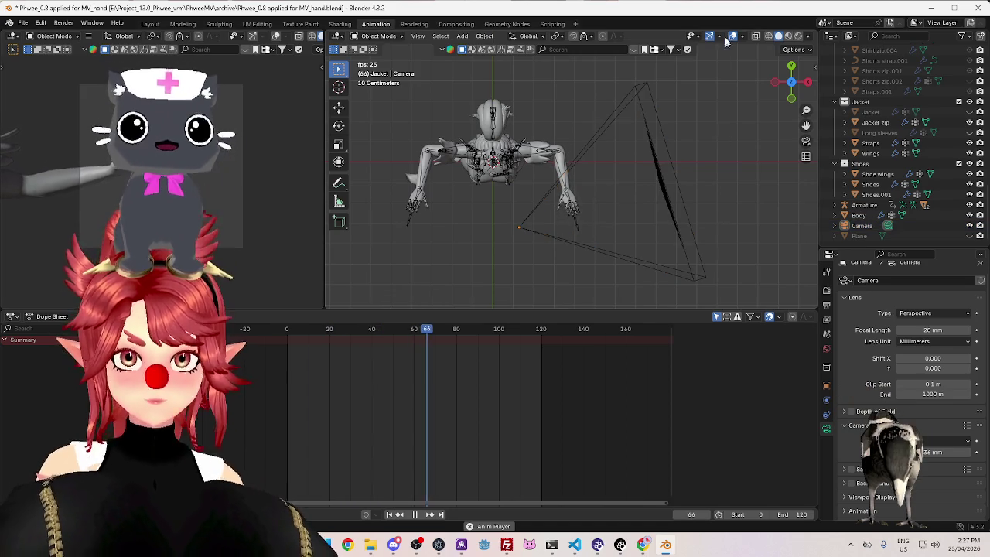
{"action": "key", "text": "KP_0"}
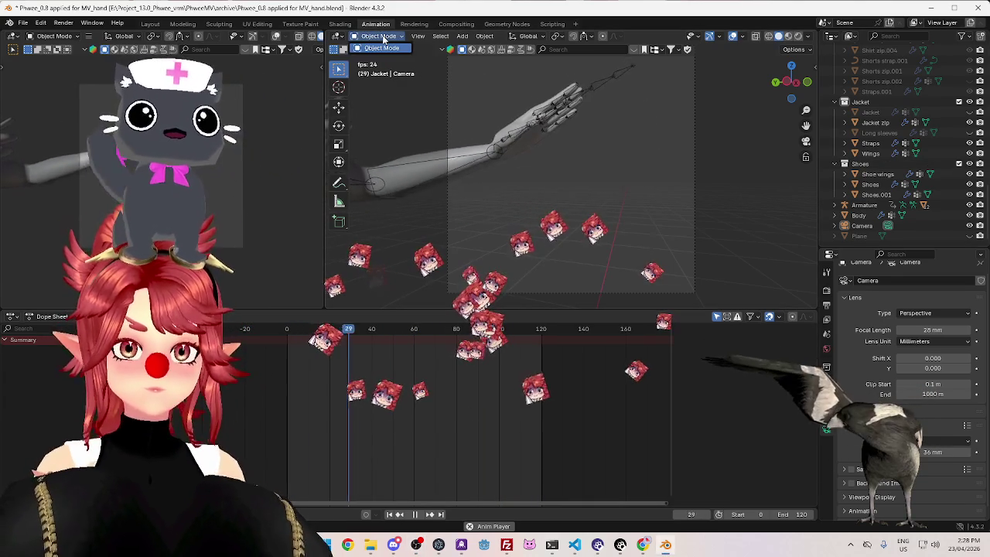
Put the armature in Pose Mode, stop playback and select the Left elbow bone
{"action": "left_click", "coordinate": [522, 110]}
{"action": "left_click", "coordinate": [379, 37]}
{"action": "left_click", "coordinate": [371, 71]}
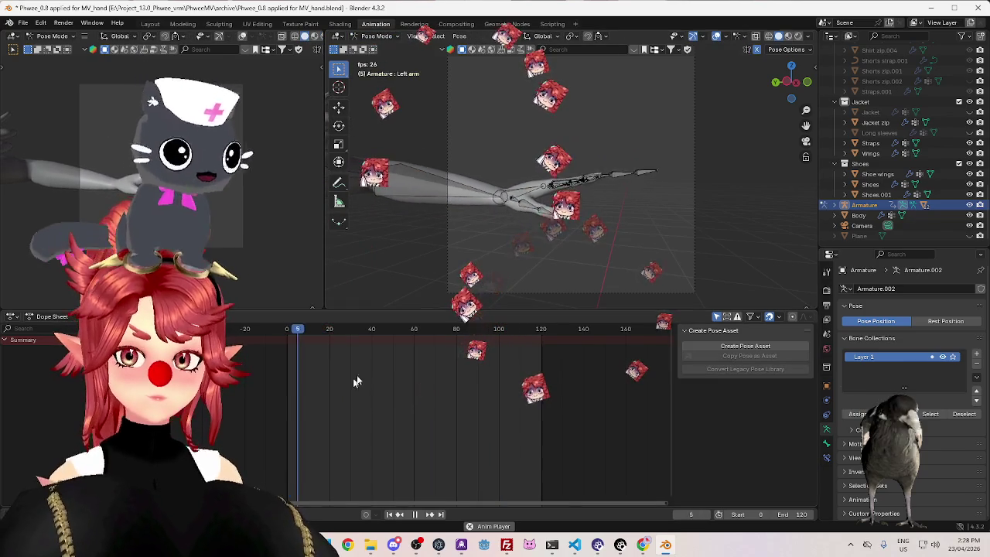
{"action": "key", "text": "space"}
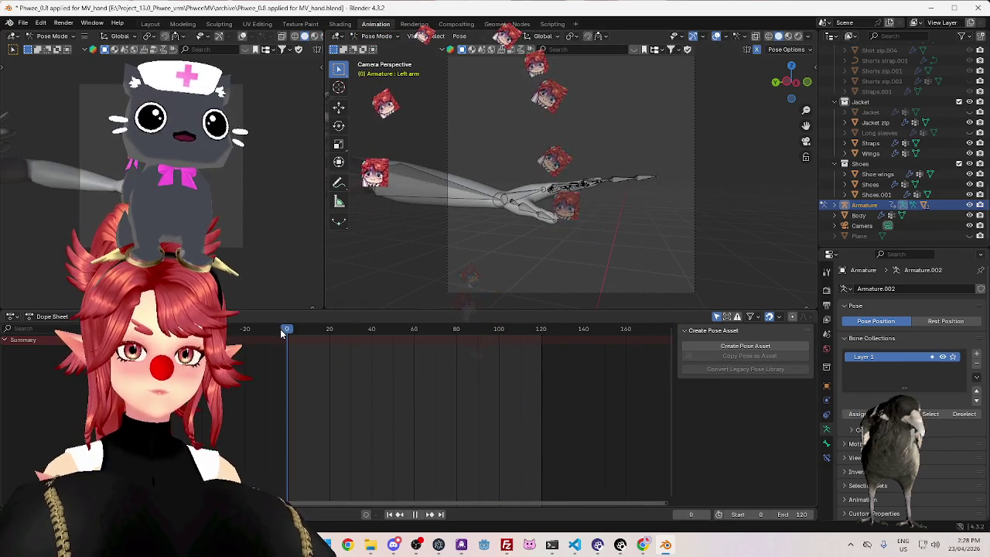
{"action": "key", "text": "Escape"}
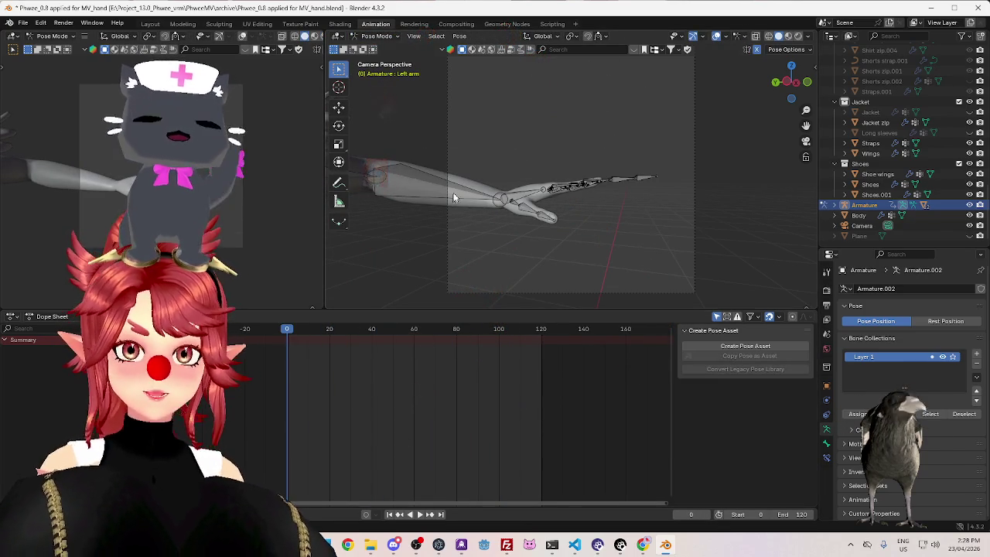
{"action": "left_click", "coordinate": [451, 193]}
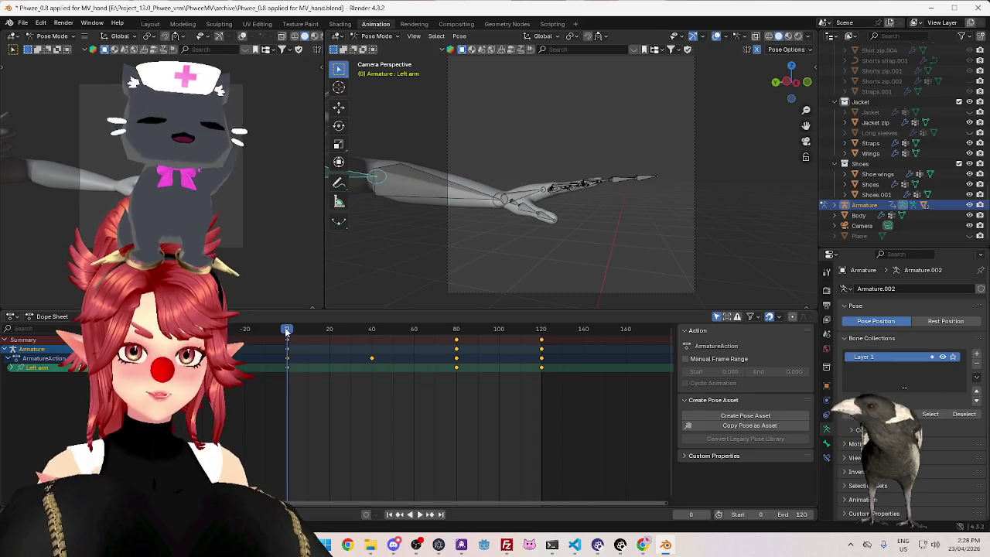
Replay the arm swing repeatedly from near the start of the timeline, then stop it
{"action": "key", "text": "space"}
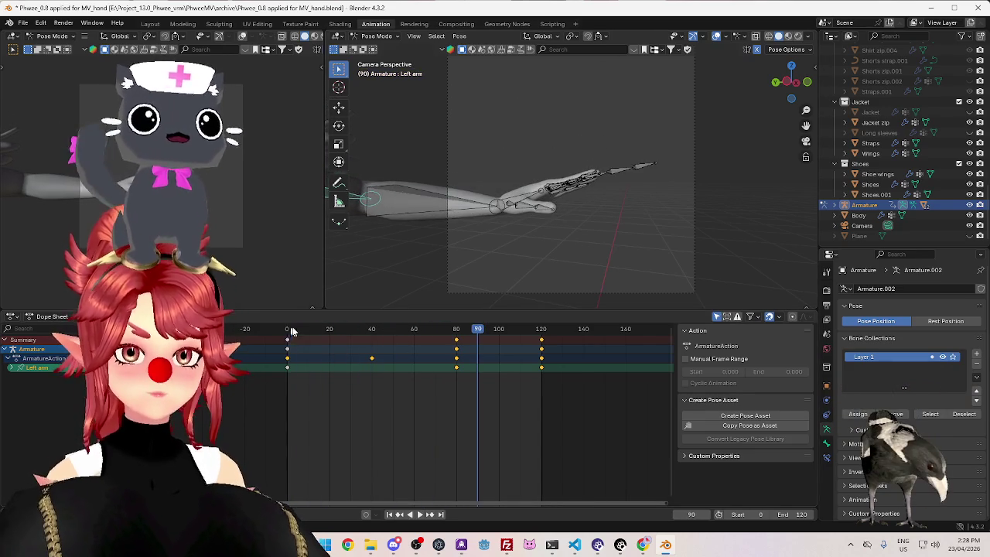
{"action": "left_click_drag", "start_coordinate": [288, 331], "coordinate": [441, 348]}
{"action": "left_click", "coordinate": [290, 336]}
{"action": "key", "text": "space"}
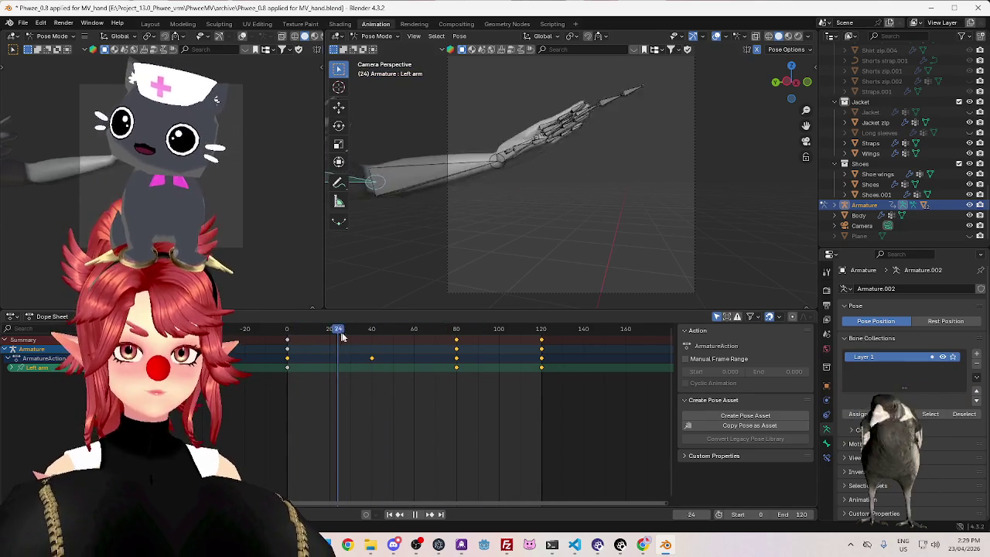
{"action": "left_click", "coordinate": [292, 331]}
{"action": "key", "text": "space"}
{"action": "left_click", "coordinate": [313, 341]}
{"action": "key", "text": "space"}
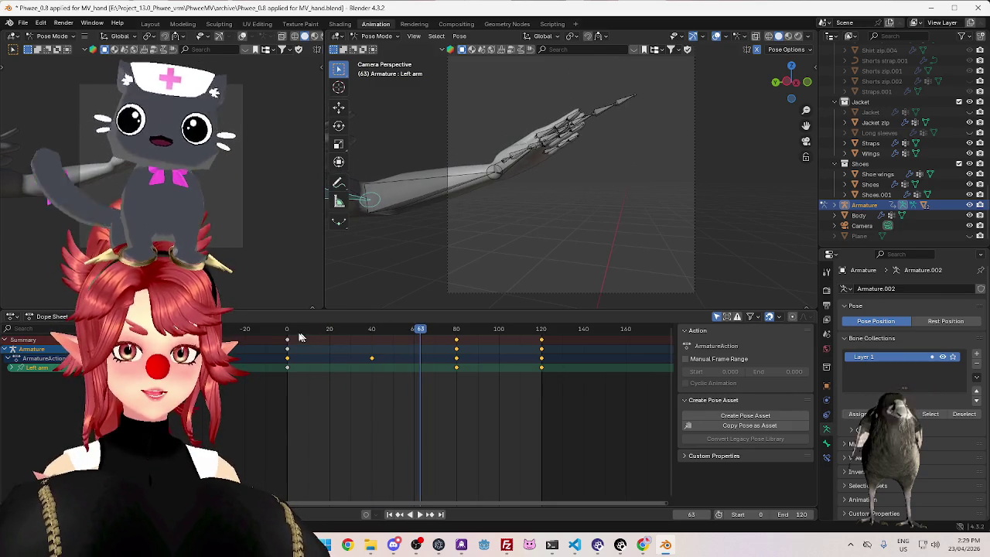
{"action": "left_click", "coordinate": [299, 332]}
{"action": "key", "text": "space"}
{"action": "left_click", "coordinate": [292, 331]}
{"action": "key", "text": "space"}
{"action": "left_click", "coordinate": [297, 338]}
{"action": "key", "text": "space"}
{"action": "left_click", "coordinate": [296, 335]}
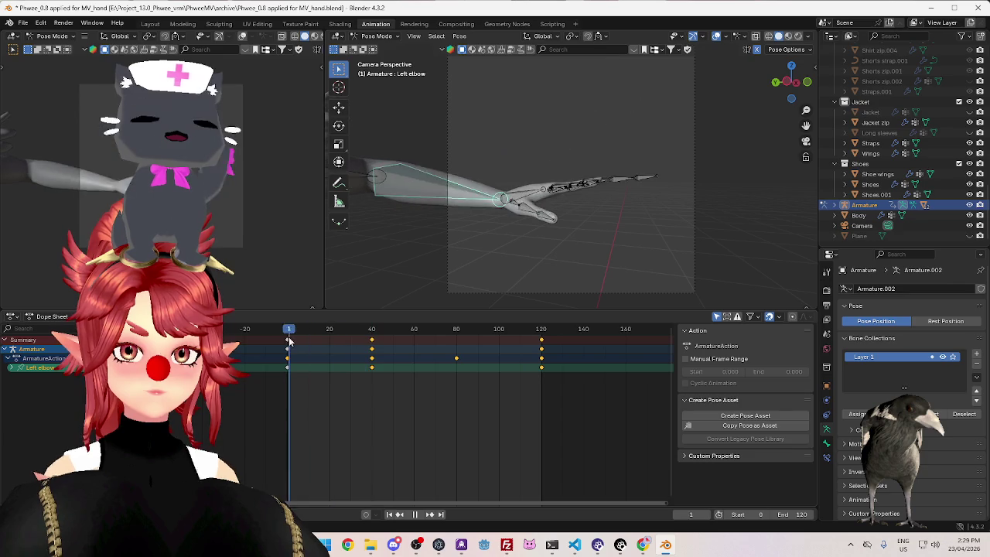
{"action": "key", "text": "space"}
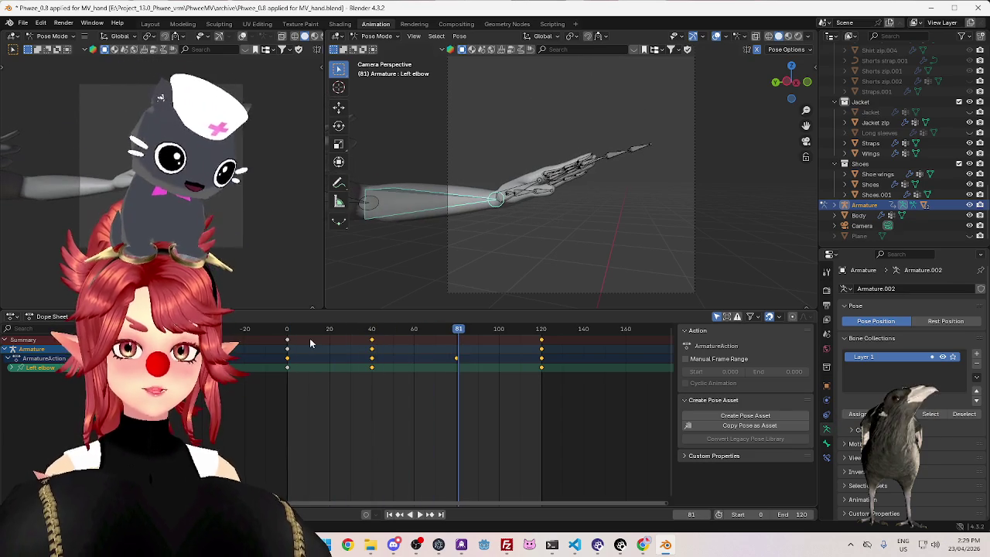
Set the playhead to frame 40 and view the rig from the right side
{"action": "left_click_drag", "start_coordinate": [292, 332], "coordinate": [372, 347]}
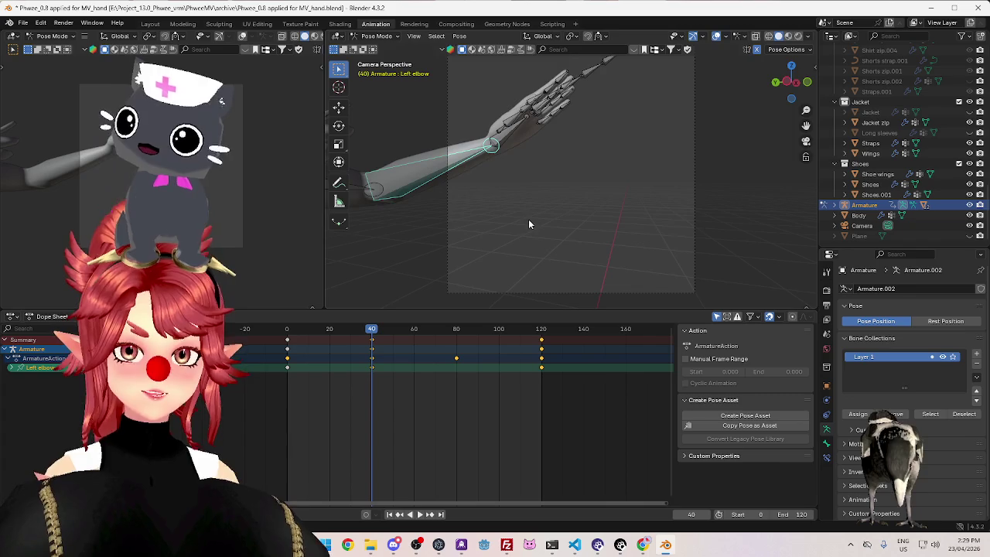
{"action": "key", "text": "KP_1"}
{"action": "key", "text": "KP_3"}
Rotate the Left elbow slightly further at frame 40 and orbit round to face the character
{"action": "key", "text": "r"}
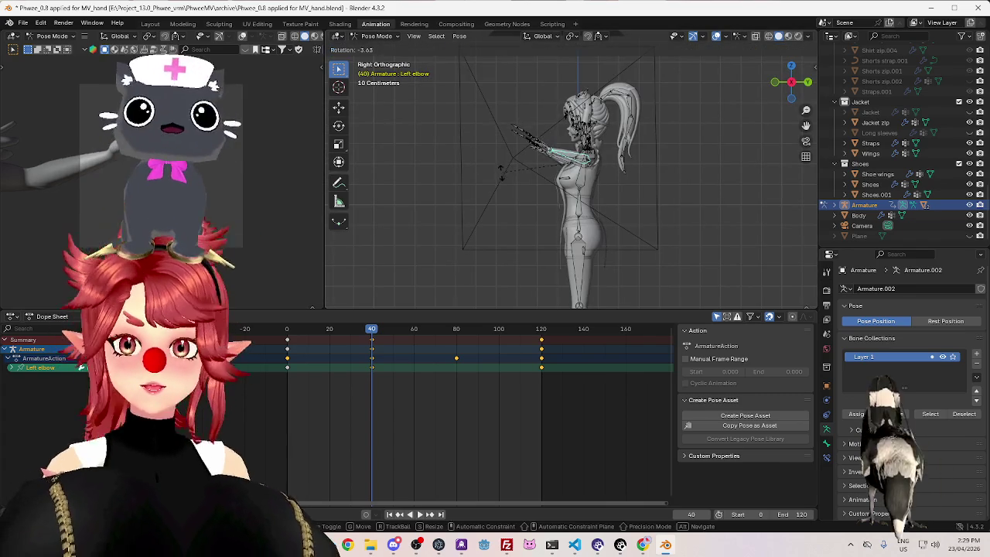
{"action": "left_click", "coordinate": [537, 191]}
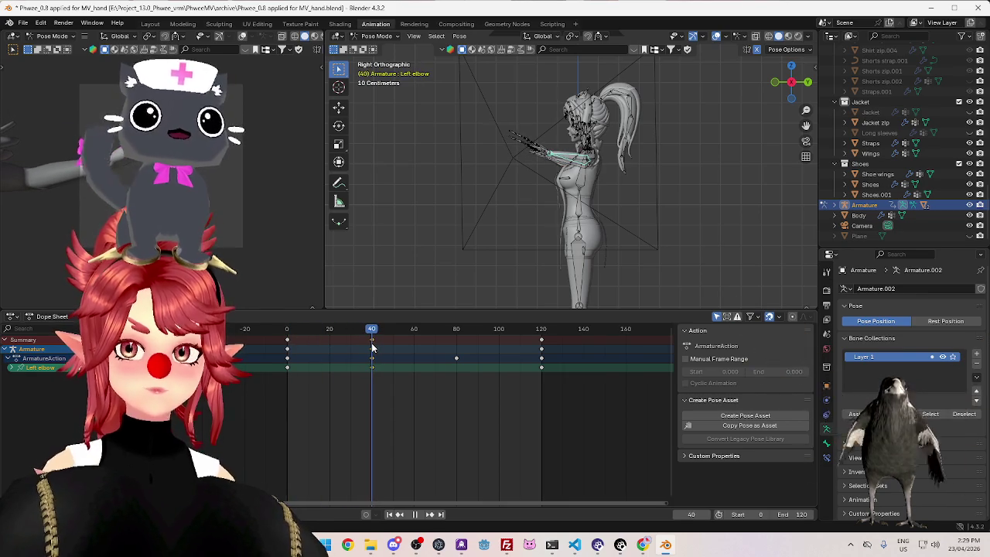
{"action": "mouse_move", "coordinate": [453, 237]}
{"action": "middle_mouse_down"}
{"action": "mouse_move", "coordinate": [598, 234]}
{"action": "mouse_move", "coordinate": [544, 257]}
{"action": "middle_mouse_up"}
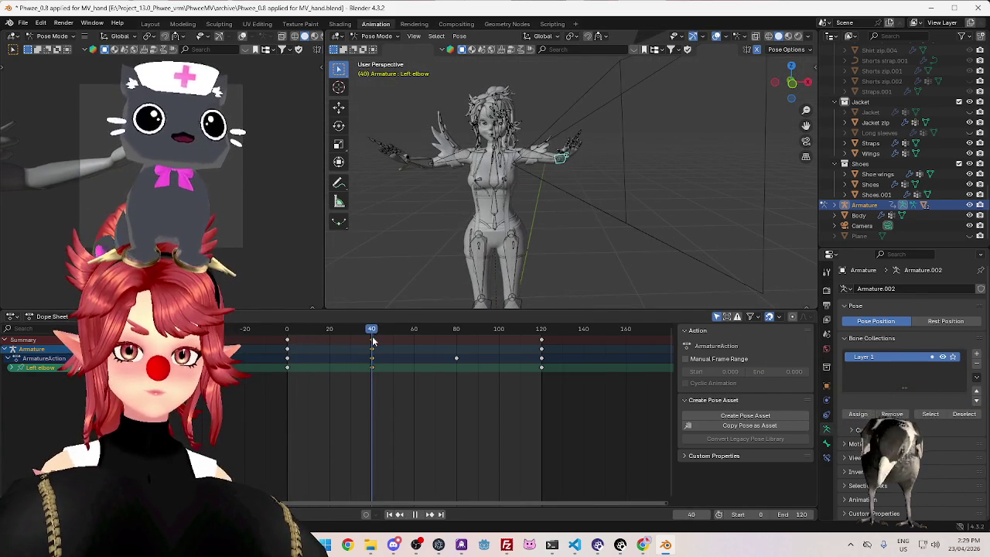
{"action": "left_click_drag", "start_coordinate": [468, 359], "coordinate": [522, 366]}
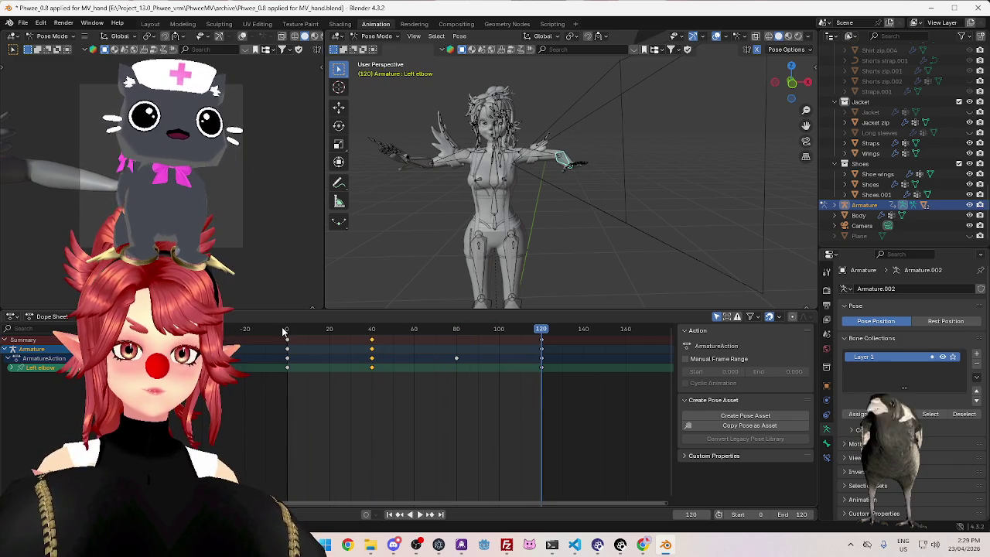
{"action": "left_click_drag", "start_coordinate": [291, 331], "coordinate": [369, 339]}
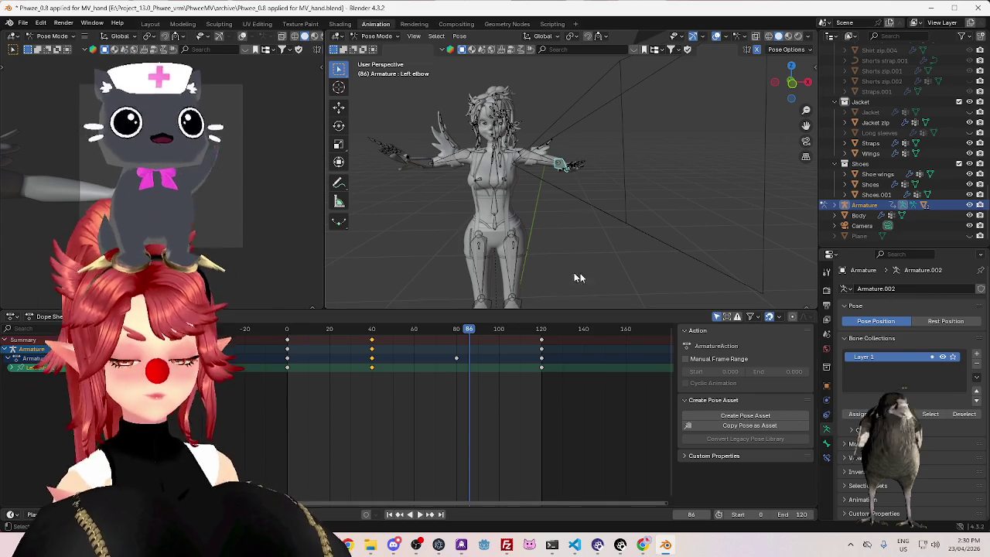
{"action": "scroll", "coordinate": [588, 163], "scroll_direction": "up", "scroll_amount": 2}
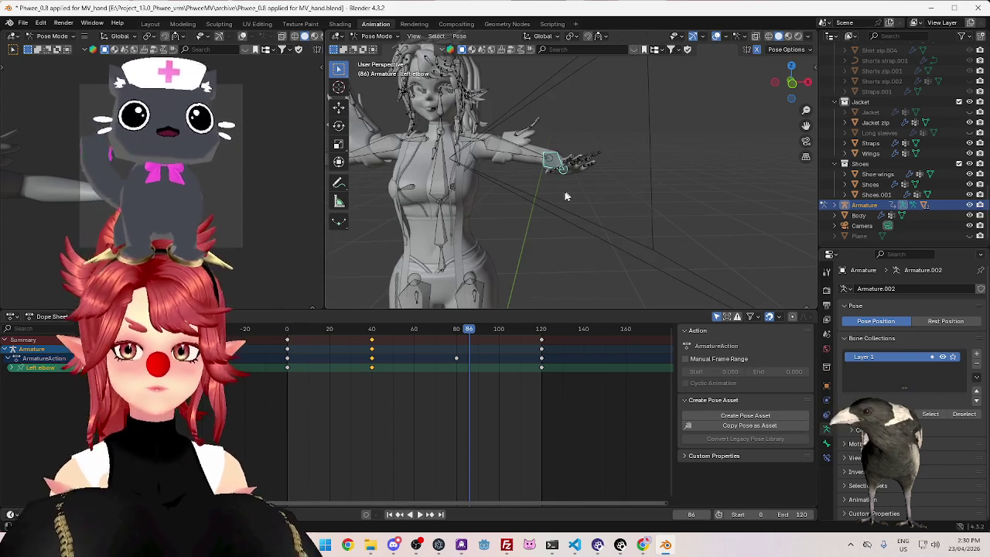
{"action": "middle_click_drag", "start_coordinate": [572, 193], "coordinate": [608, 190]}
{"action": "left_click", "coordinate": [309, 328]}
{"action": "key", "text": "space"}
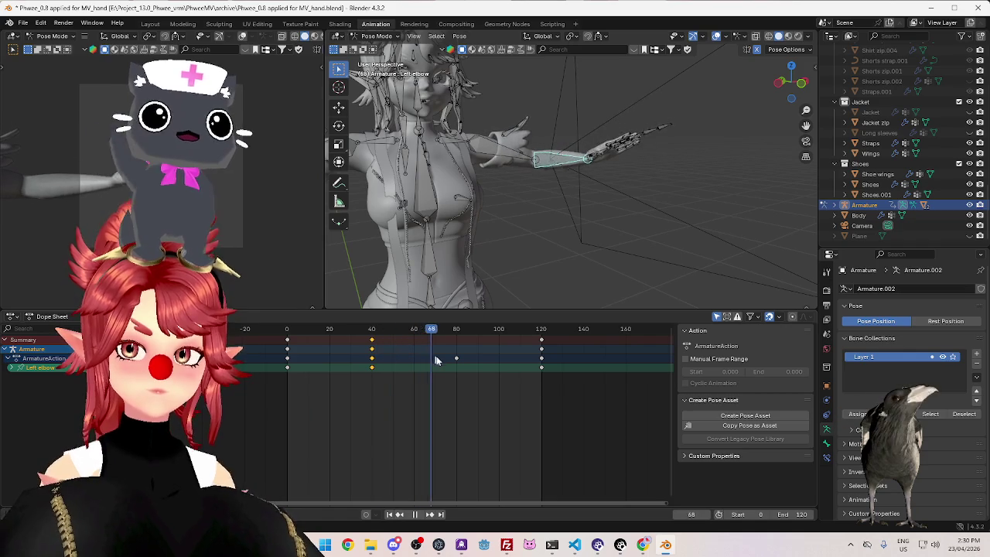
{"action": "left_click_drag", "start_coordinate": [331, 332], "coordinate": [542, 371]}
{"action": "key", "text": "space"}
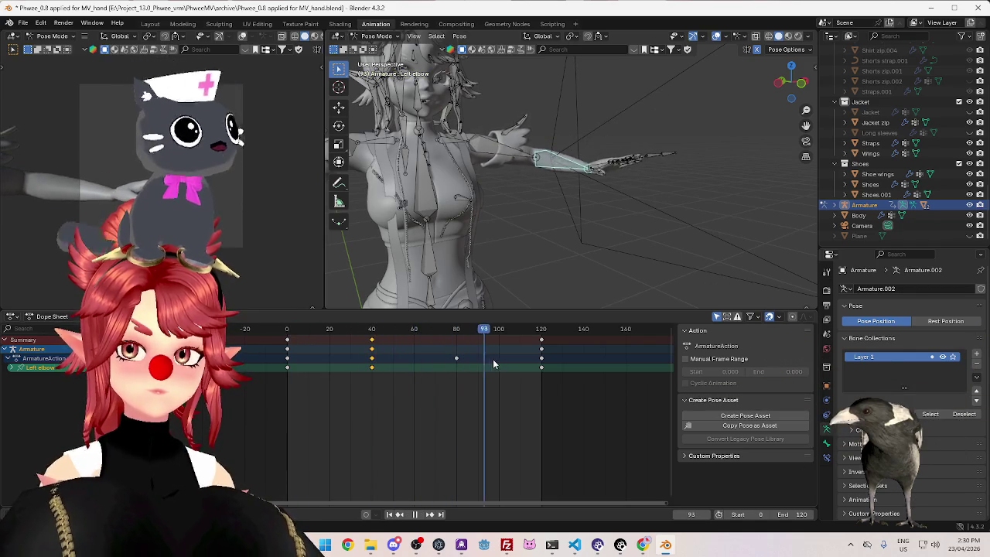
{"action": "key", "text": "space"}
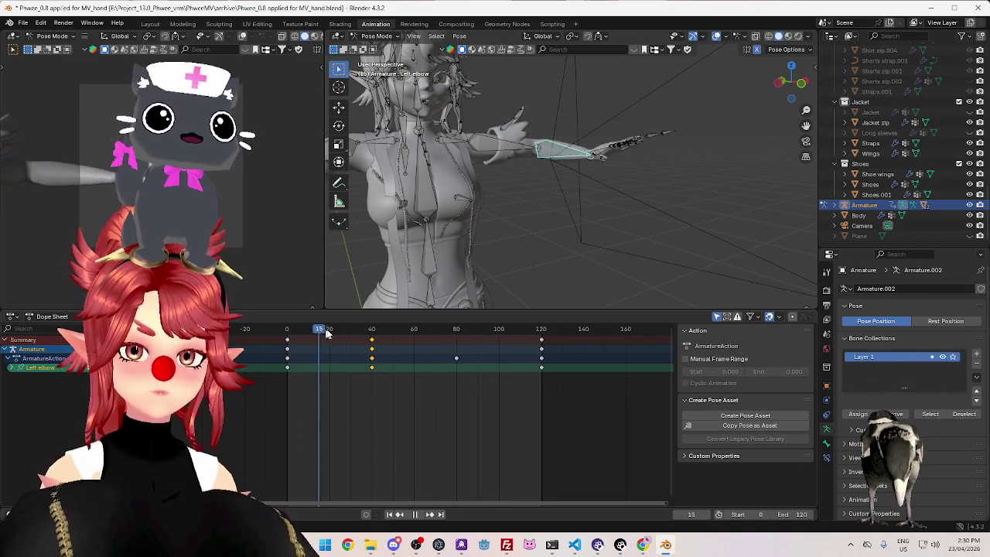
{"action": "left_click_drag", "start_coordinate": [394, 364], "coordinate": [539, 365]}
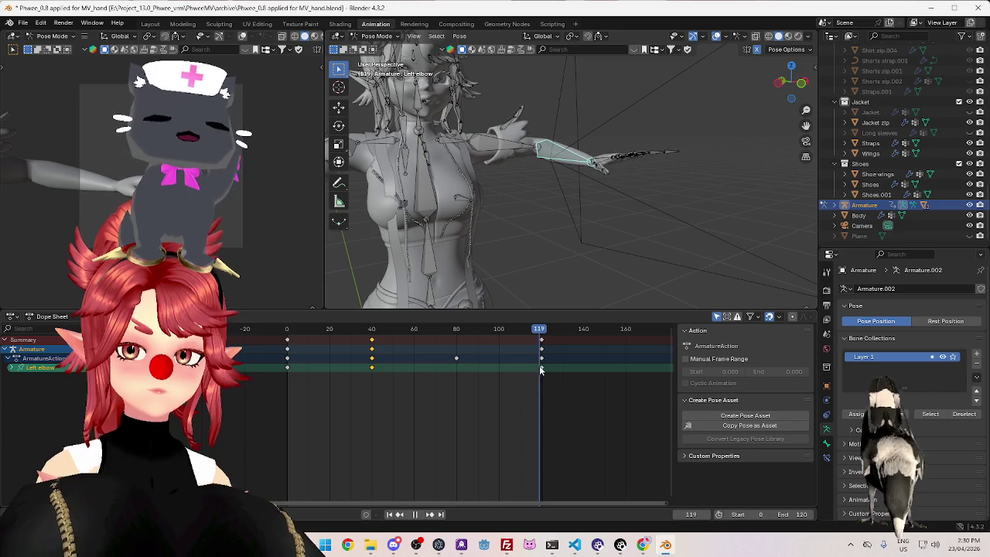
{"action": "left_click_drag", "start_coordinate": [367, 338], "coordinate": [528, 366]}
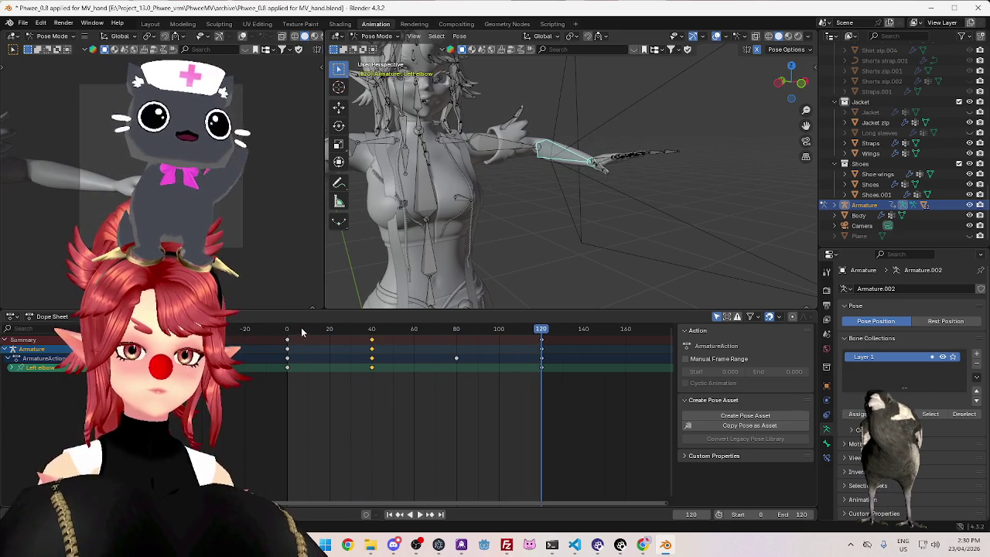
{"action": "key", "text": "space"}
{"action": "key", "text": "space"}
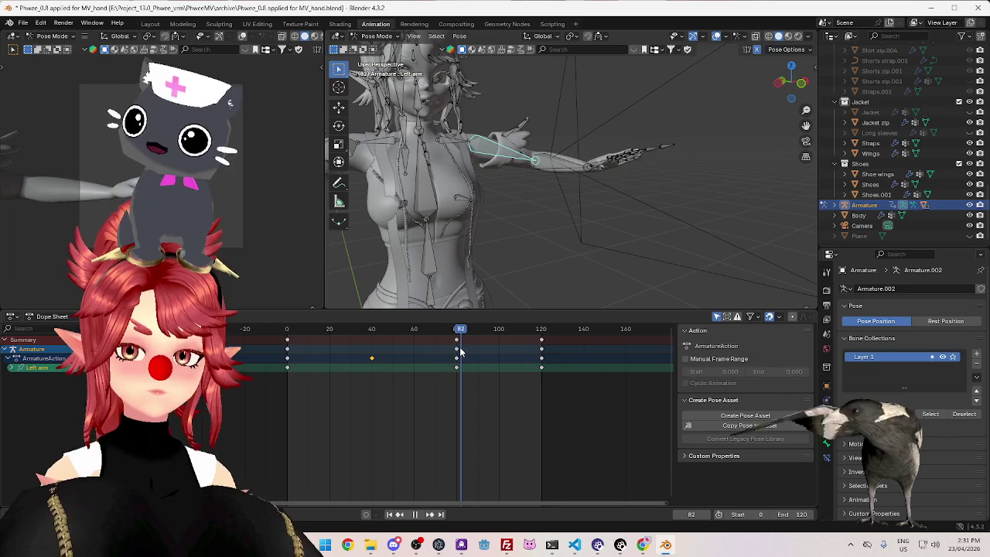
At frame 80, rotate the Left arm bone to a new pose and play back the swing
{"action": "left_click_drag", "start_coordinate": [461, 352], "coordinate": [456, 354]}
{"action": "key", "text": "KP_1"}
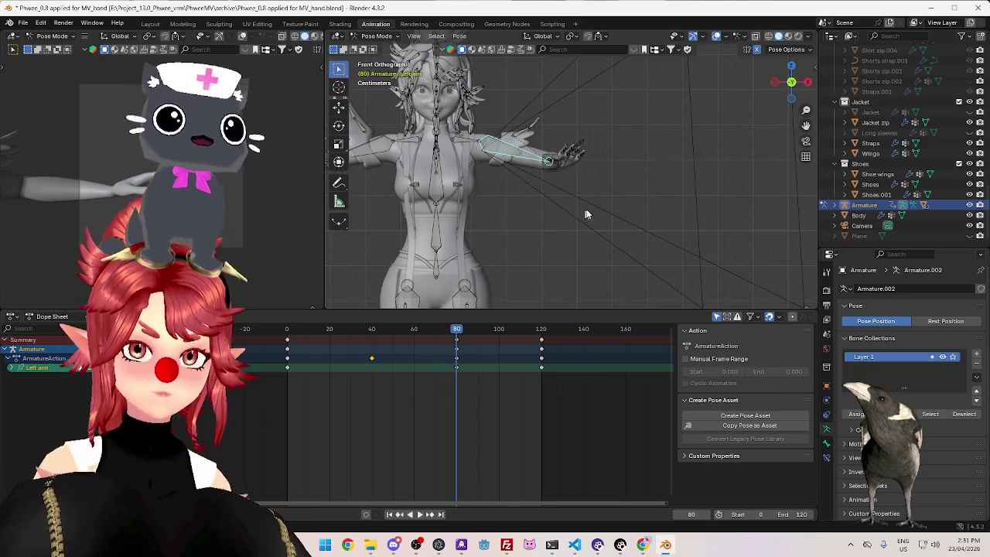
{"action": "key", "text": "r"}
{"action": "left_click", "coordinate": [588, 193]}
{"action": "left_click", "coordinate": [287, 341]}
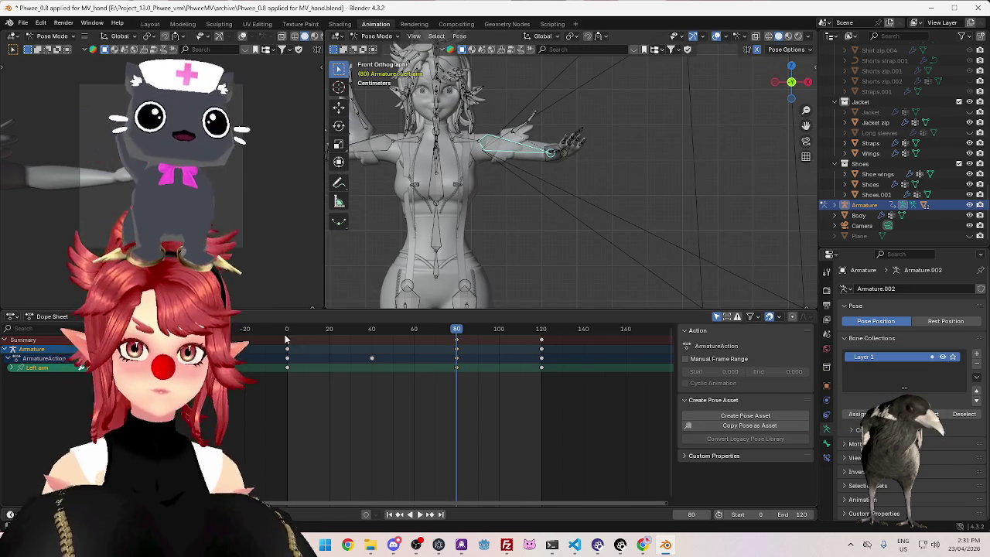
{"action": "left_click_drag", "start_coordinate": [327, 336], "coordinate": [410, 352]}
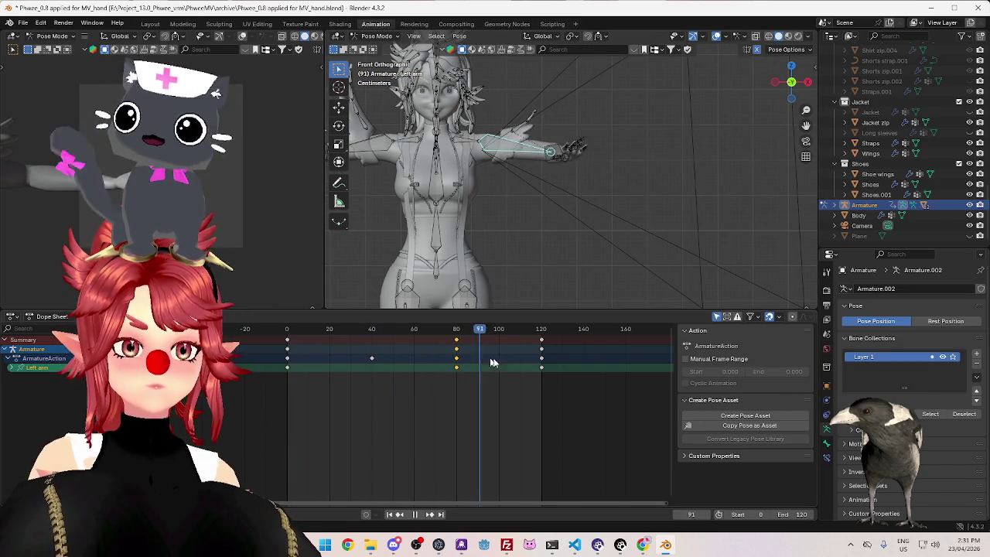
{"action": "left_click", "coordinate": [418, 515]}
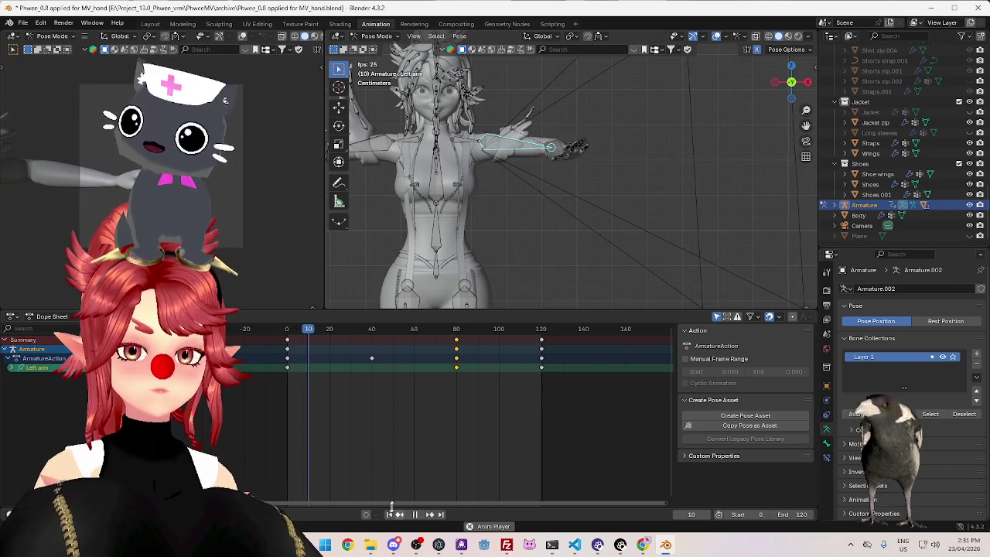
{"action": "left_click", "coordinate": [415, 515]}
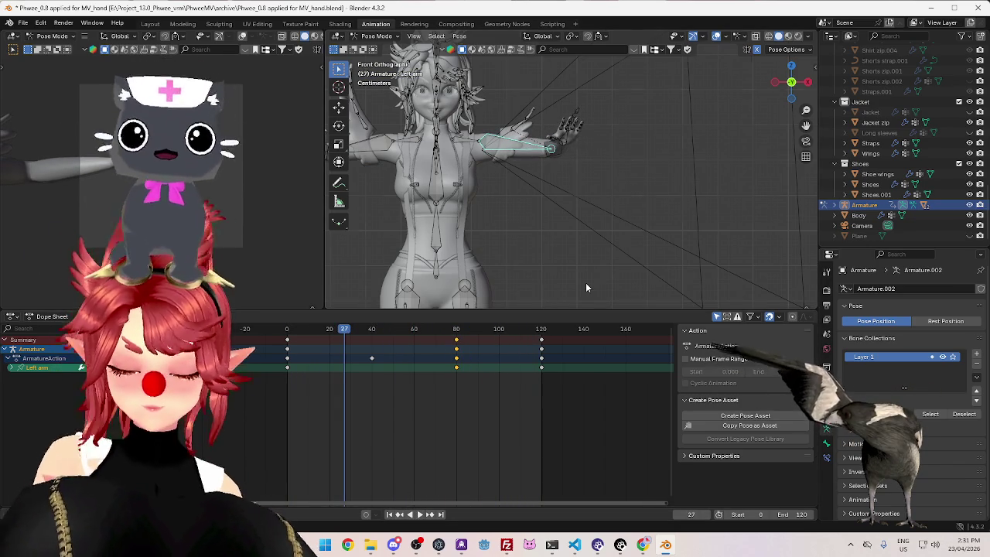
Select the Left wrist bone, return to the front view and switch to Object Mode
{"action": "key", "text": "KP_3"}
{"action": "scroll", "coordinate": [541, 155], "scroll_direction": "up", "scroll_amount": 2}
{"action": "left_click", "coordinate": [523, 136]}
{"action": "middle_click_drag", "start_coordinate": [523, 135], "coordinate": [520, 232]}
{"action": "key", "text": "KP_1"}
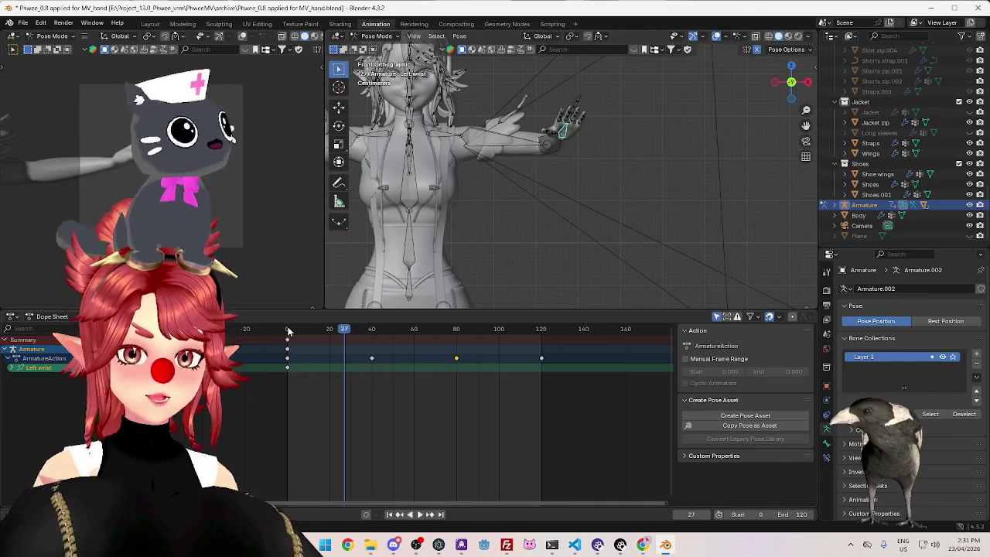
{"action": "left_click_drag", "start_coordinate": [287, 331], "coordinate": [338, 329]}
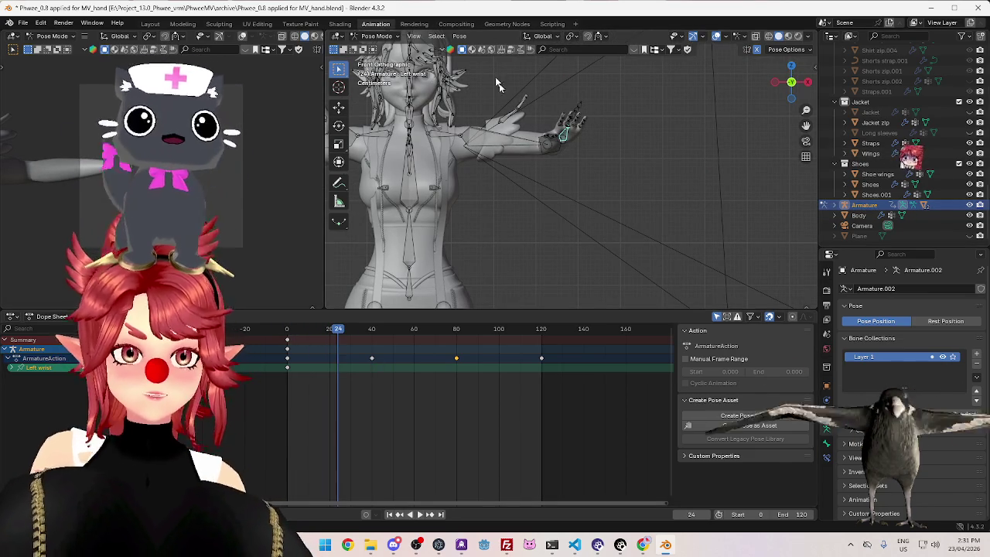
{"action": "left_click", "coordinate": [377, 36]}
{"action": "left_click", "coordinate": [376, 52]}
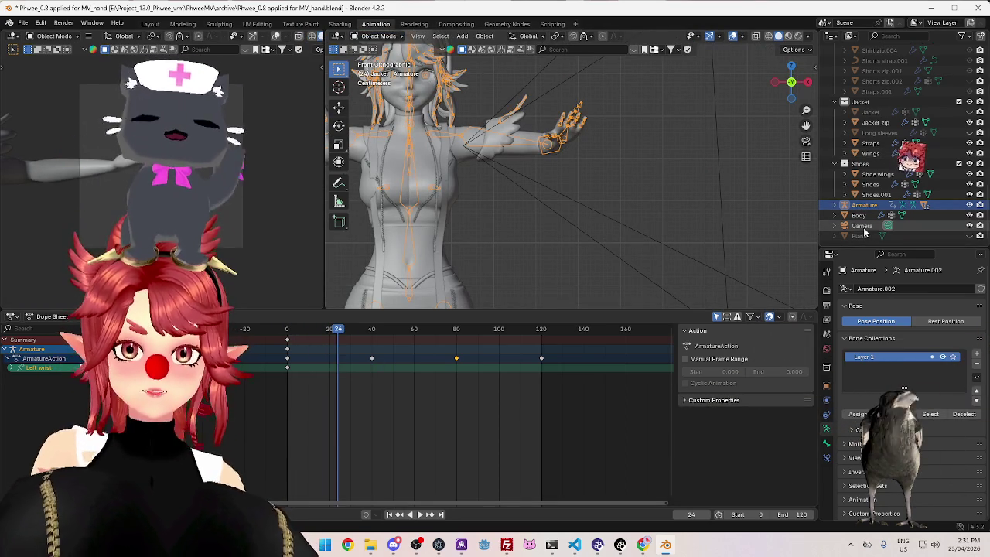
Add an Ico Sphere, scale it down and move it beside the figure
{"action": "left_click", "coordinate": [859, 215]}
{"action": "left_click", "coordinate": [860, 237]}
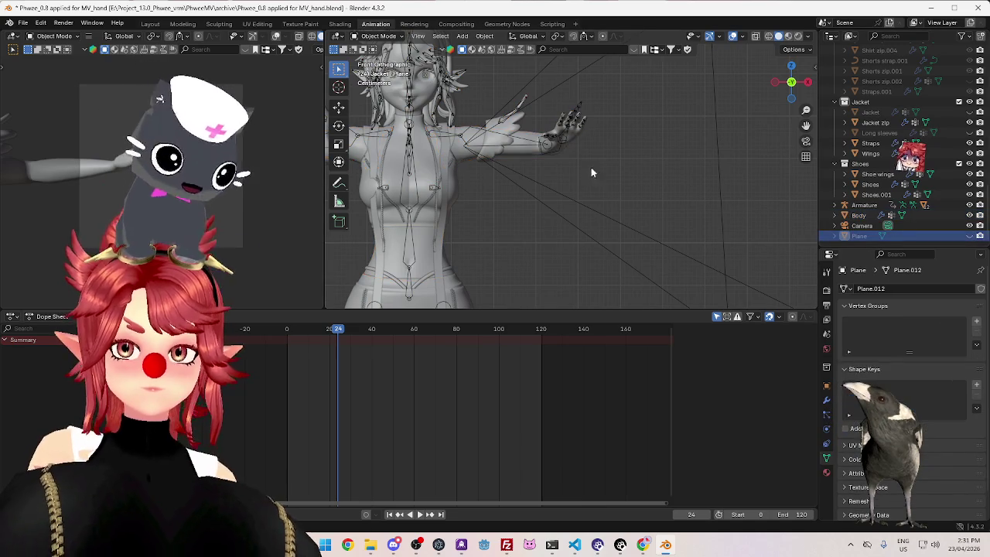
{"action": "key", "text": "shift+a"}
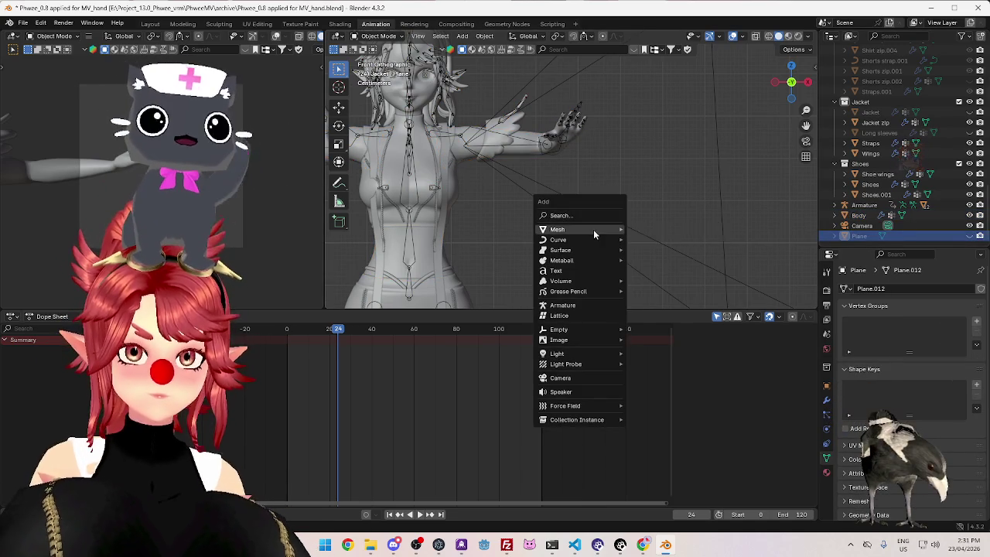
{"action": "mouse_move", "coordinate": [557, 230]}
{"action": "left_click", "coordinate": [652, 272]}
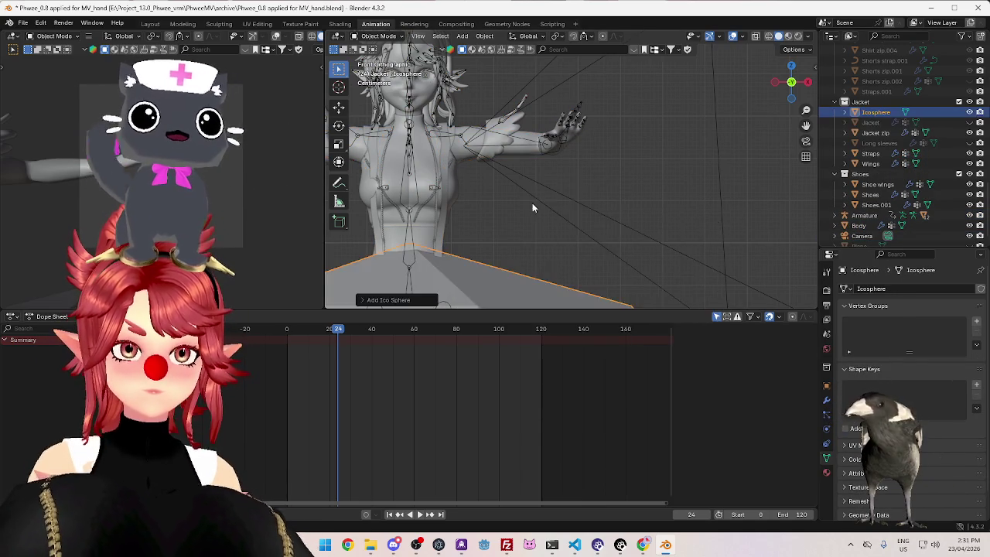
{"action": "scroll", "coordinate": [649, 206], "scroll_direction": "down", "scroll_amount": 5}
{"action": "key", "text": "s"}
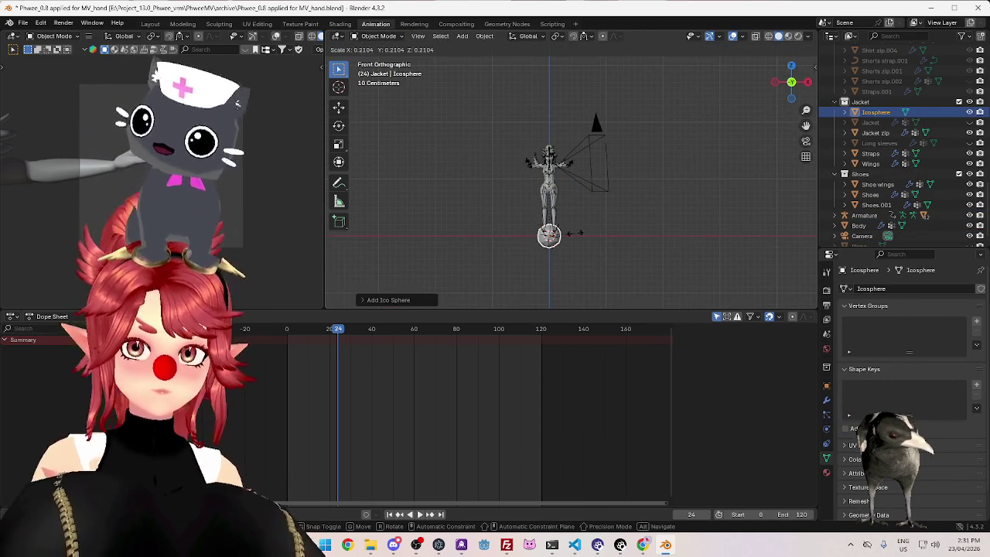
{"action": "left_click", "coordinate": [559, 255]}
{"action": "key", "text": "g"}
{"action": "left_click", "coordinate": [588, 182]}
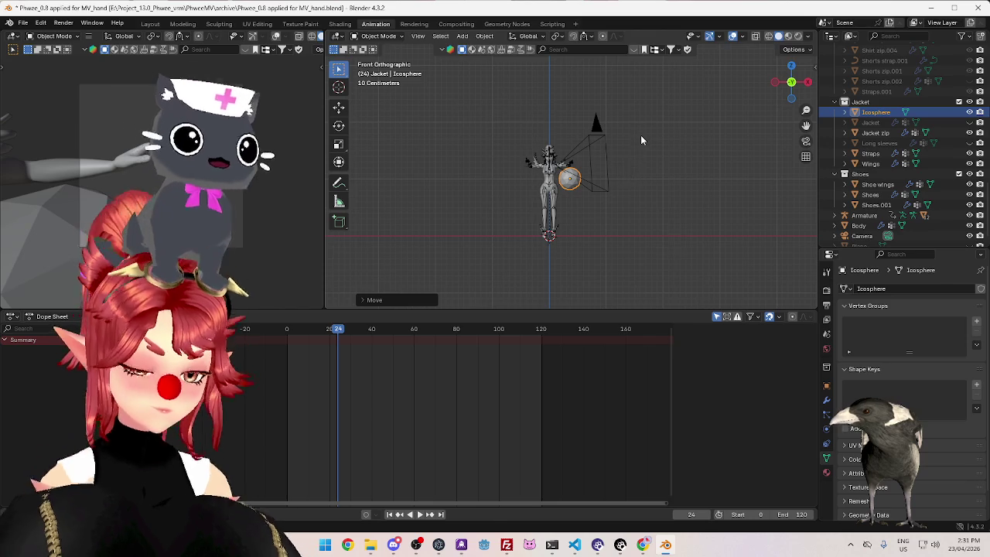
Shrink the sphere further and place it just below the left hand, checking front and side views
{"action": "key", "text": "s"}
{"action": "left_click", "coordinate": [586, 195]}
{"action": "key", "text": "g"}
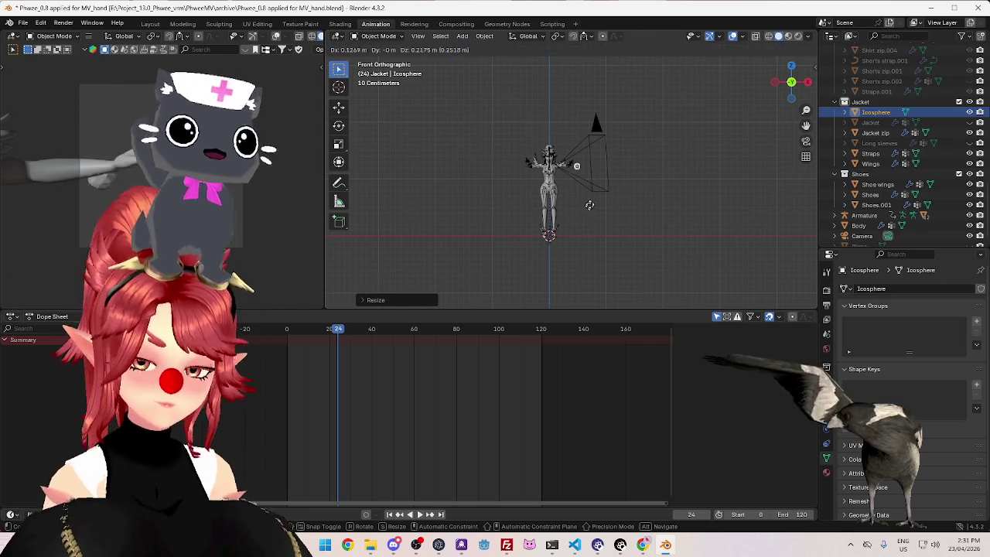
{"action": "left_click", "coordinate": [583, 216]}
{"action": "scroll", "coordinate": [597, 181], "scroll_direction": "up", "scroll_amount": 8}
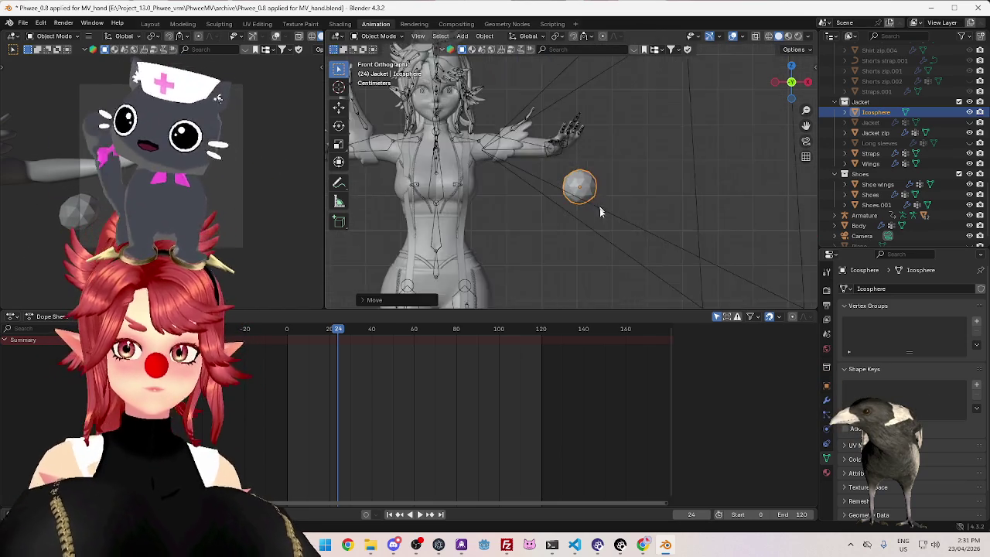
{"action": "scroll", "coordinate": [596, 203], "scroll_direction": "up", "scroll_amount": 5}
{"action": "key", "text": "g"}
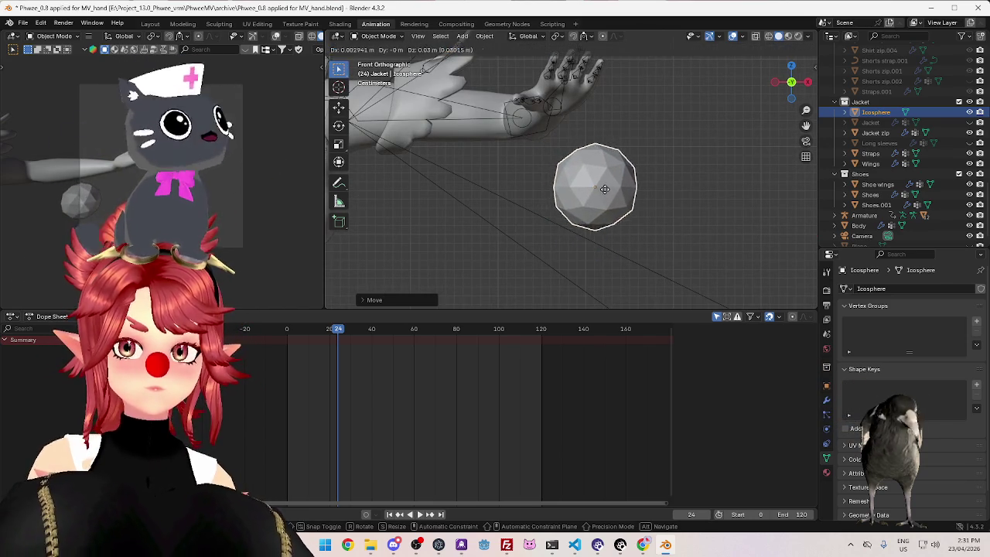
{"action": "left_click", "coordinate": [594, 183]}
{"action": "key", "text": "KP_3"}
{"action": "key", "text": "g"}
{"action": "left_click", "coordinate": [420, 179]}
{"action": "key", "text": "KP_1"}
{"action": "key", "text": "g"}
{"action": "key", "text": "KP_3"}
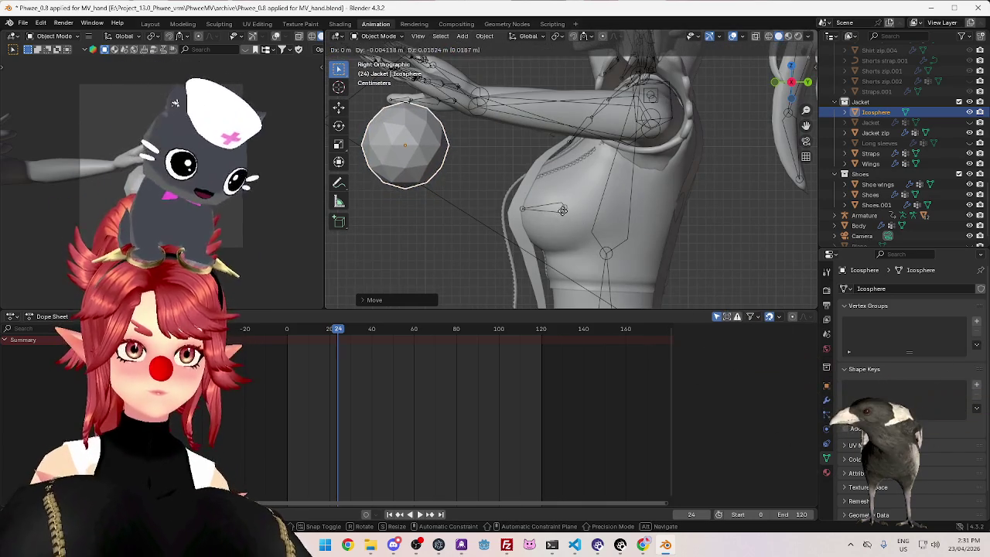
{"action": "left_click", "coordinate": [564, 226]}
{"action": "key", "text": "KP_1"}
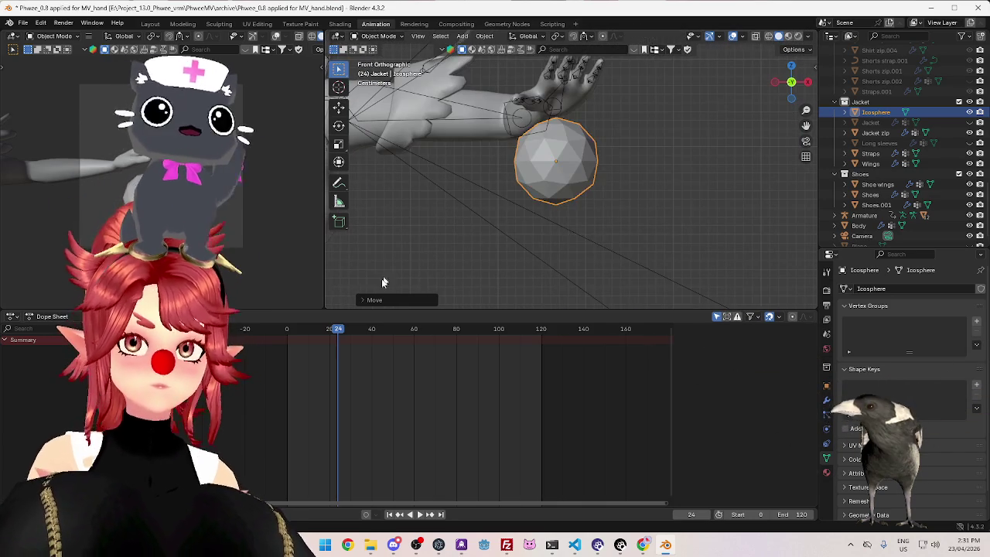
{"action": "left_click_drag", "start_coordinate": [287, 331], "coordinate": [499, 368]}
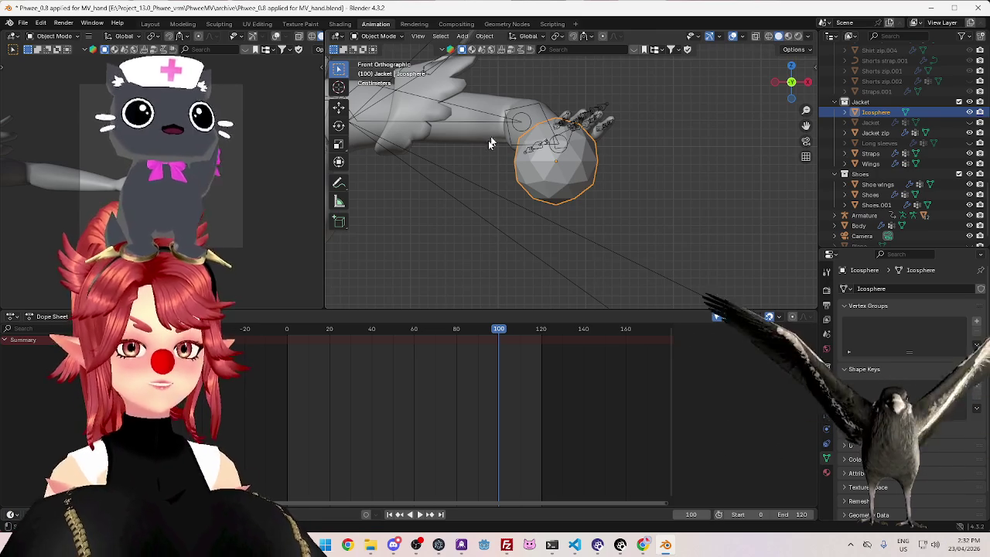
{"action": "left_click_drag", "start_coordinate": [292, 333], "coordinate": [502, 370]}
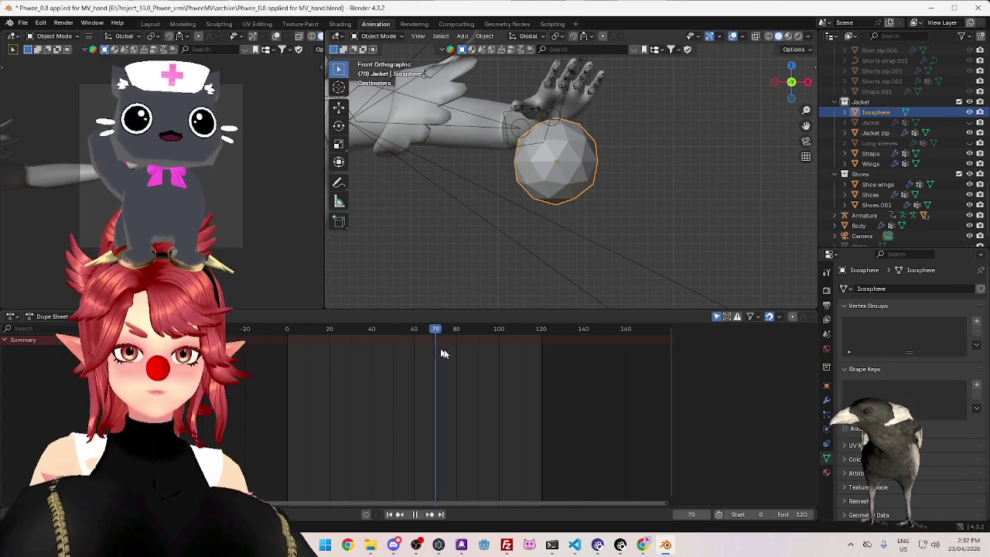
{"action": "key", "text": "space"}
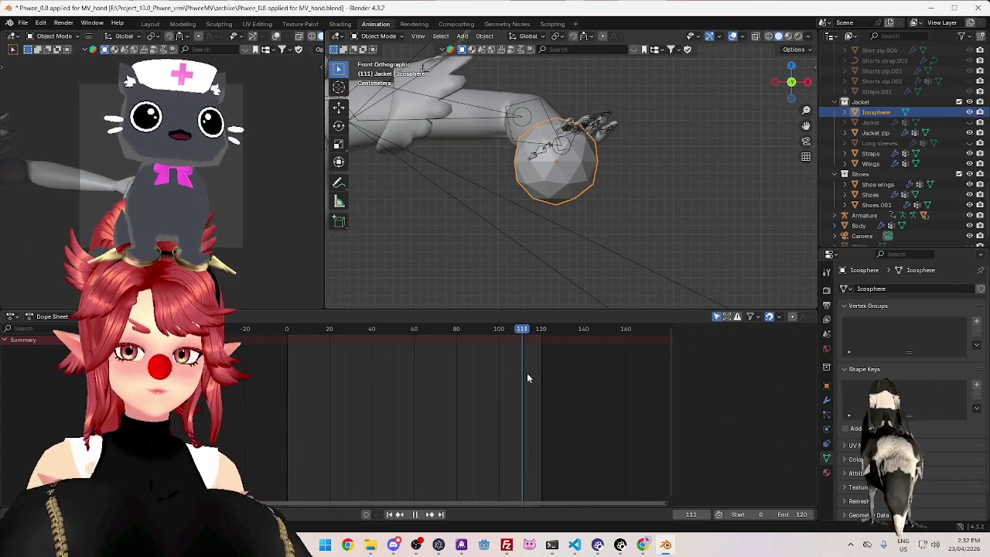
{"action": "left_click_drag", "start_coordinate": [298, 362], "coordinate": [481, 401]}
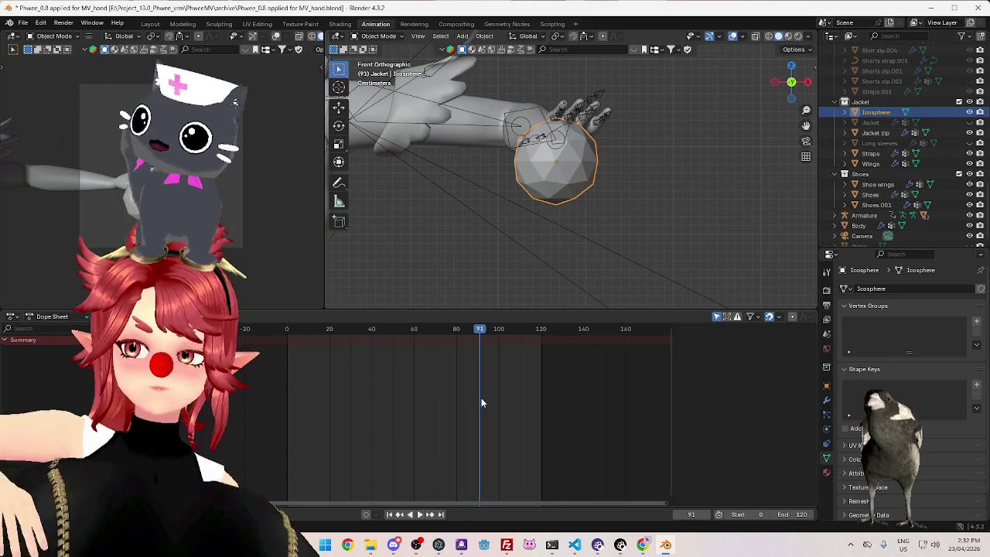
{"action": "left_click", "coordinate": [288, 330]}
{"action": "key", "text": "space"}
{"action": "key", "text": "Escape"}
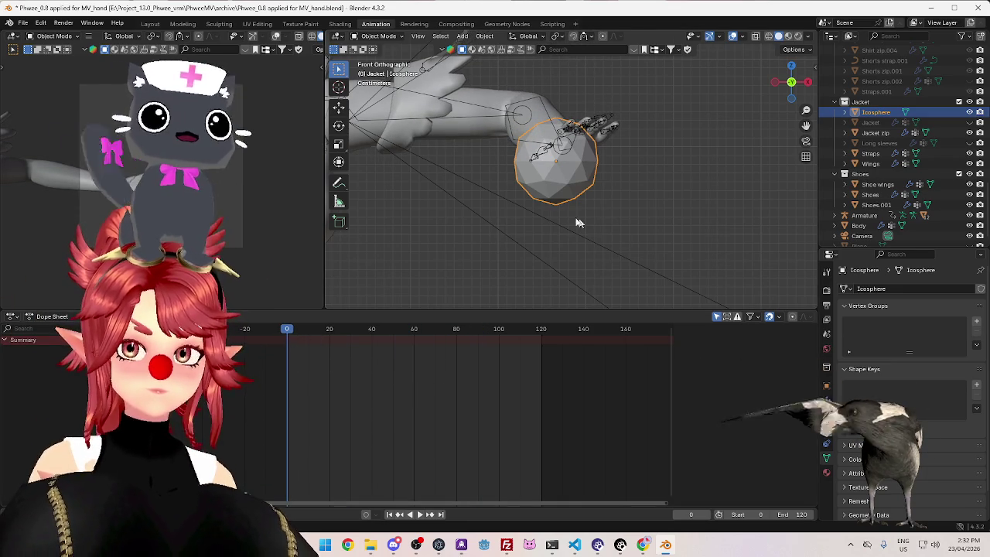
Lower the icosphere below the left hand and scrub the swing to check clearance
{"action": "key", "text": "g"}
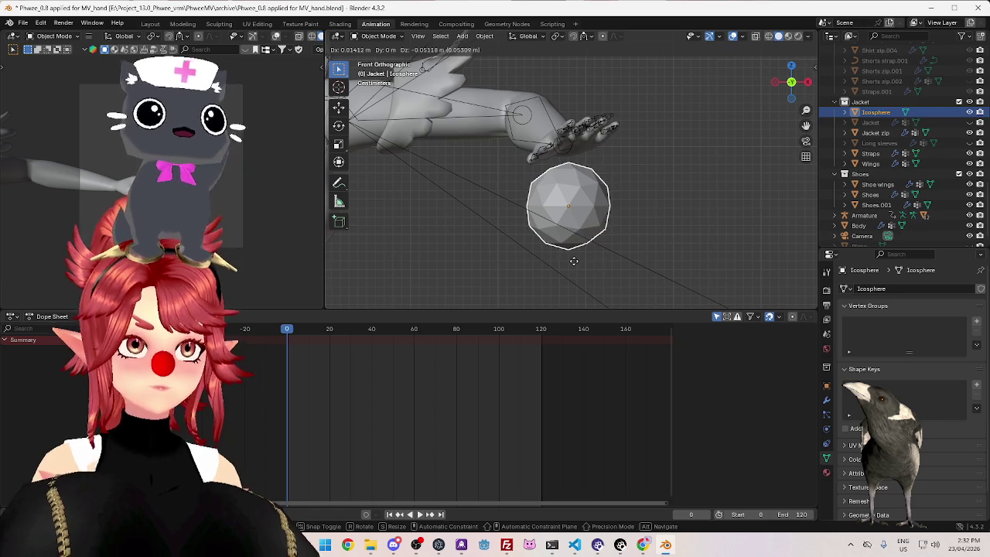
{"action": "left_click", "coordinate": [574, 260]}
{"action": "mouse_move", "coordinate": [285, 331]}
{"action": "left_mouse_down"}
{"action": "mouse_move", "coordinate": [528, 358]}
{"action": "mouse_move", "coordinate": [287, 354]}
{"action": "left_mouse_up"}
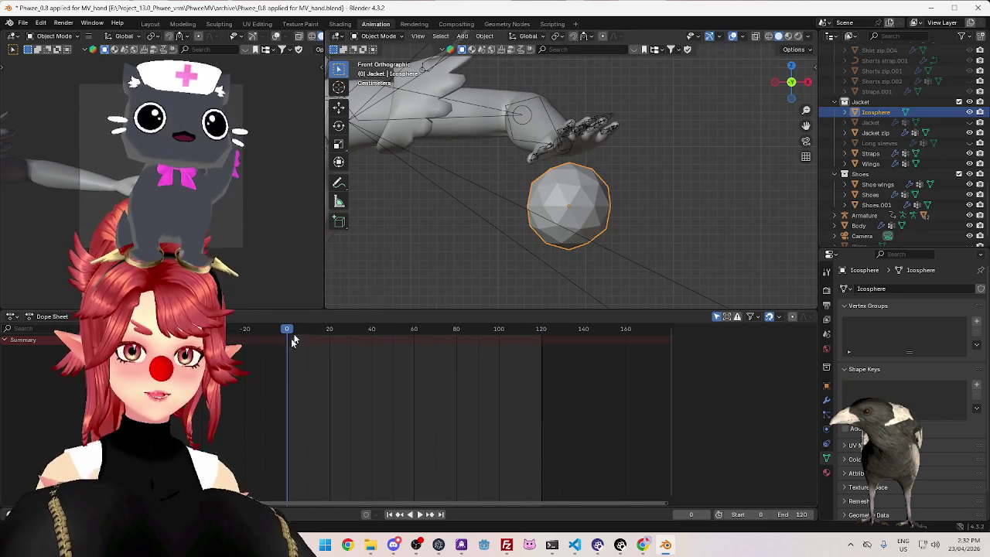
{"action": "key", "text": "Escape"}
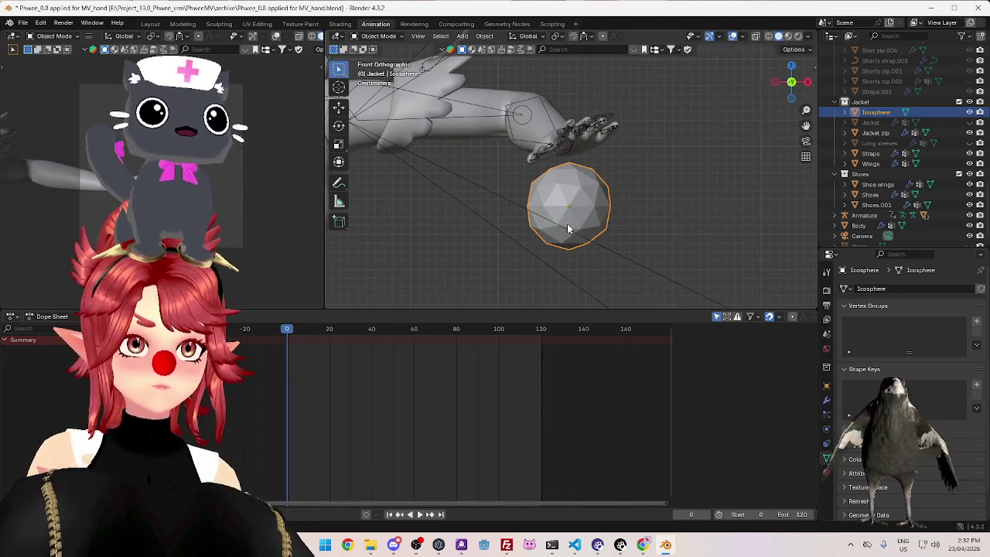
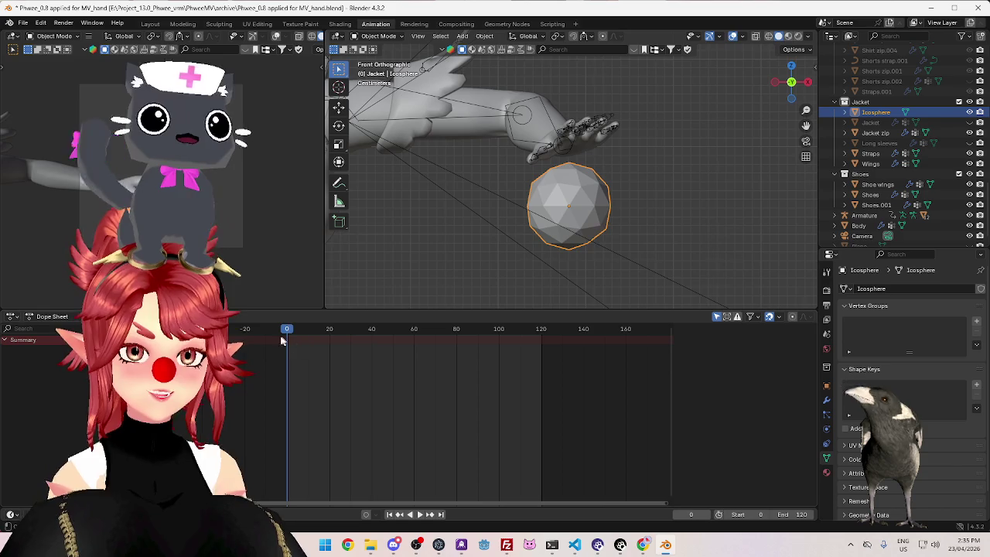
Play and scrub the animation to preview the arm reaching toward the icosphere
{"action": "key", "text": "space"}
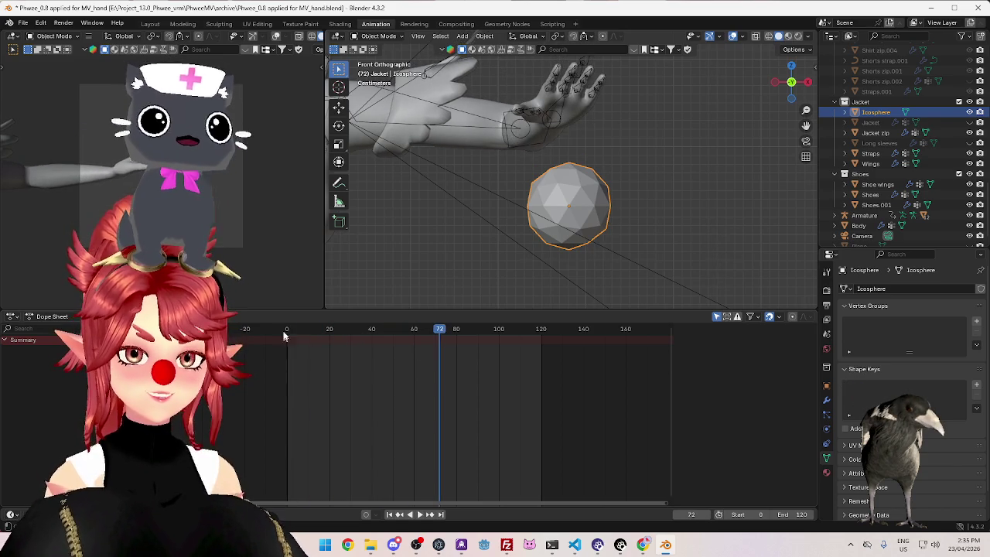
{"action": "key", "text": "space"}
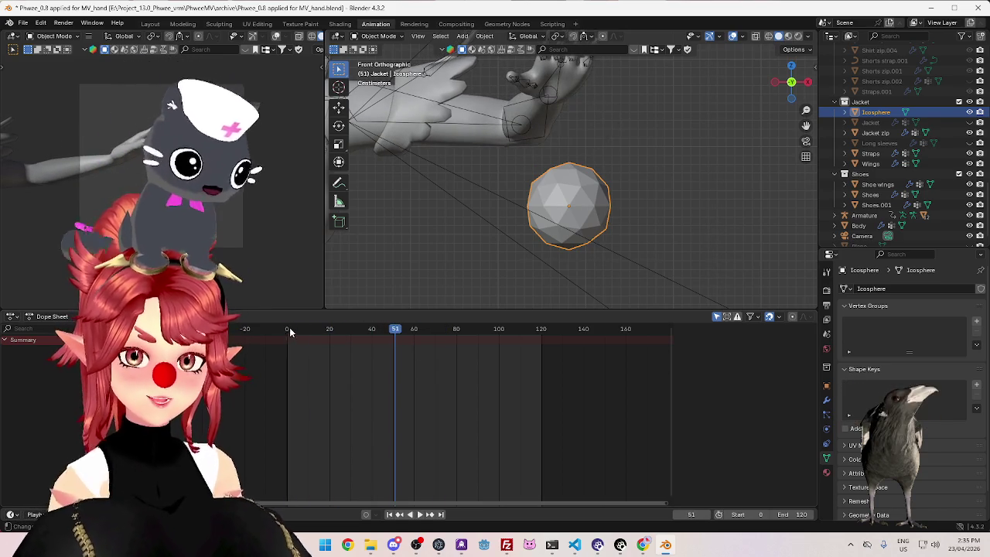
{"action": "left_click", "coordinate": [289, 327]}
{"action": "key", "text": "space"}
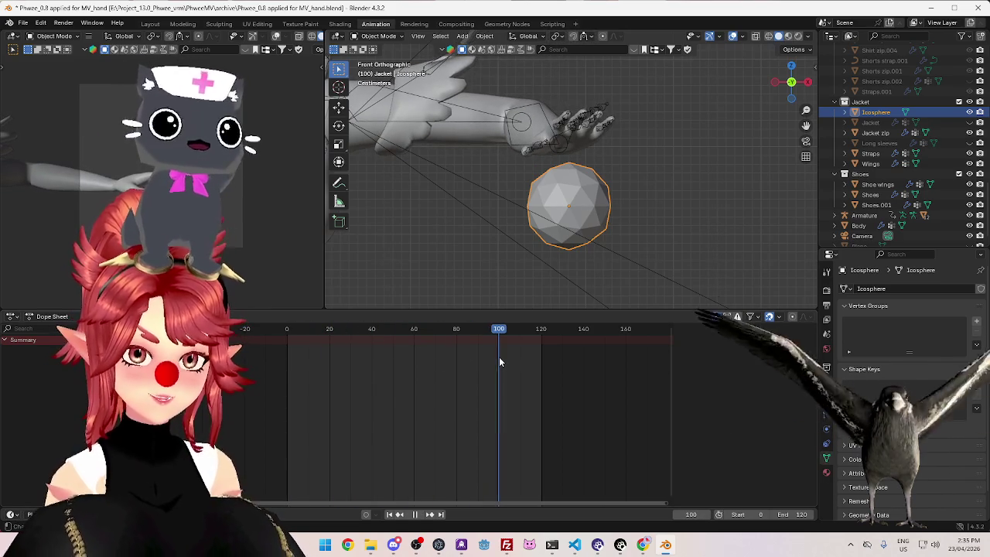
{"action": "left_click", "coordinate": [397, 331]}
{"action": "key", "text": "space"}
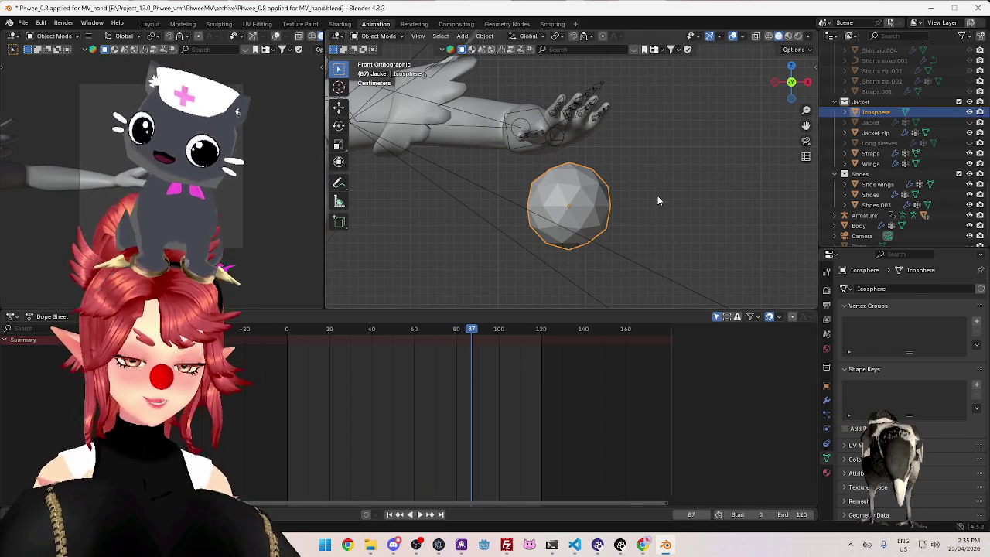
Raise the icosphere along Z, then nudge it slightly higher, checking the reach by scrubbing
{"action": "key", "text": "g"}
{"action": "key", "text": "z"}
{"action": "left_click", "coordinate": [632, 195]}
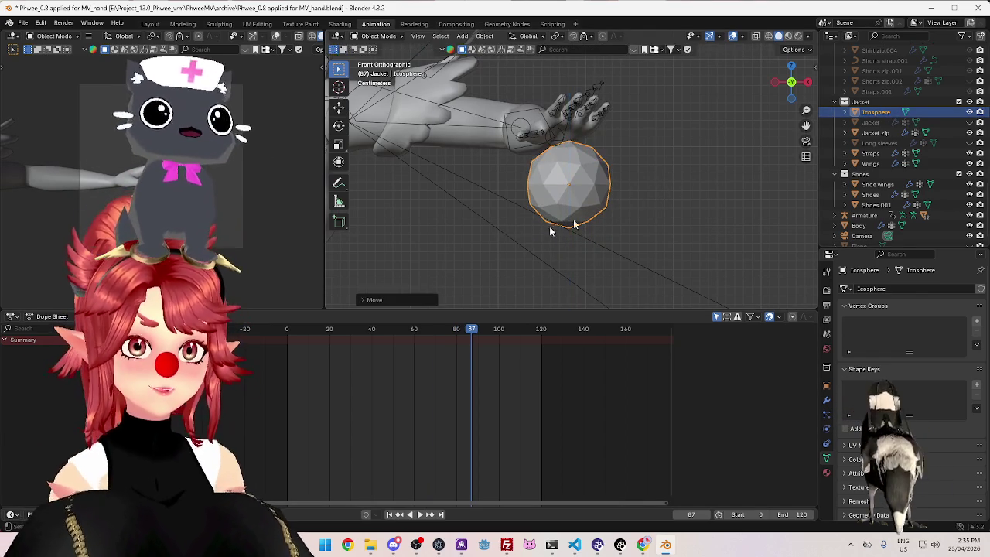
{"action": "key", "text": "shift+Left"}
{"action": "key", "text": "space"}
{"action": "left_click_drag", "start_coordinate": [375, 348], "coordinate": [523, 374]}
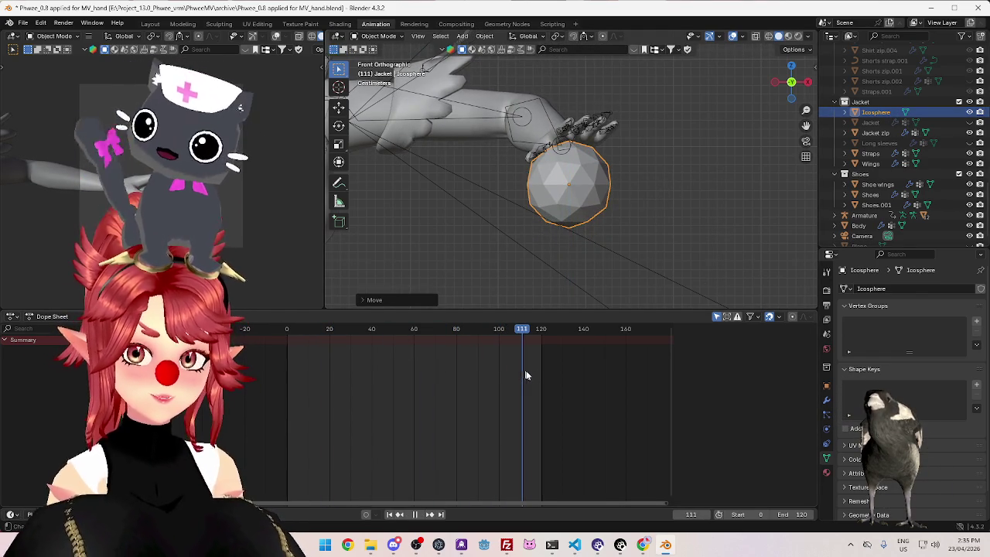
{"action": "mouse_move", "coordinate": [521, 369]}
{"action": "left_mouse_down"}
{"action": "mouse_move", "coordinate": [341, 329]}
{"action": "mouse_move", "coordinate": [516, 380]}
{"action": "left_mouse_up"}
{"action": "key", "text": "space"}
{"action": "key", "text": "g"}
{"action": "left_click", "coordinate": [585, 245]}
{"action": "mouse_move", "coordinate": [292, 332]}
{"action": "left_mouse_down"}
{"action": "mouse_move", "coordinate": [453, 348]}
{"action": "mouse_move", "coordinate": [508, 367]}
{"action": "left_mouse_up"}
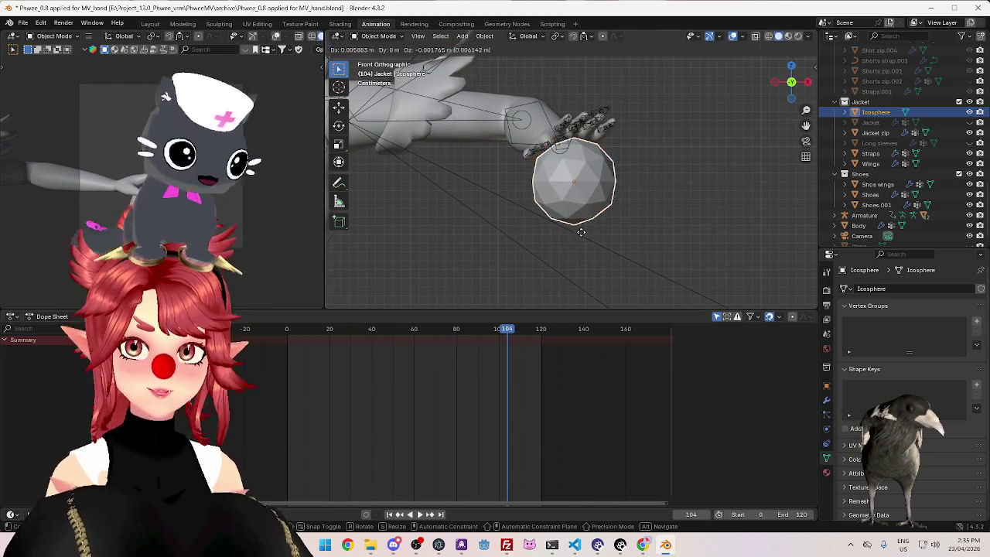
Fine-tune the icosphere's position in Right Orthographic view, then select the Armature
{"action": "key", "text": "KP_3"}
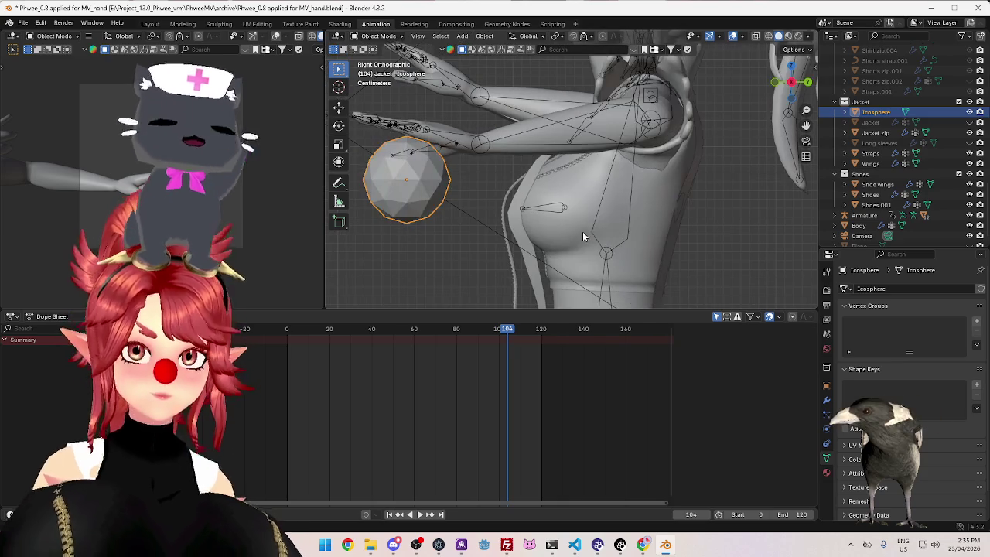
{"action": "key", "text": "g"}
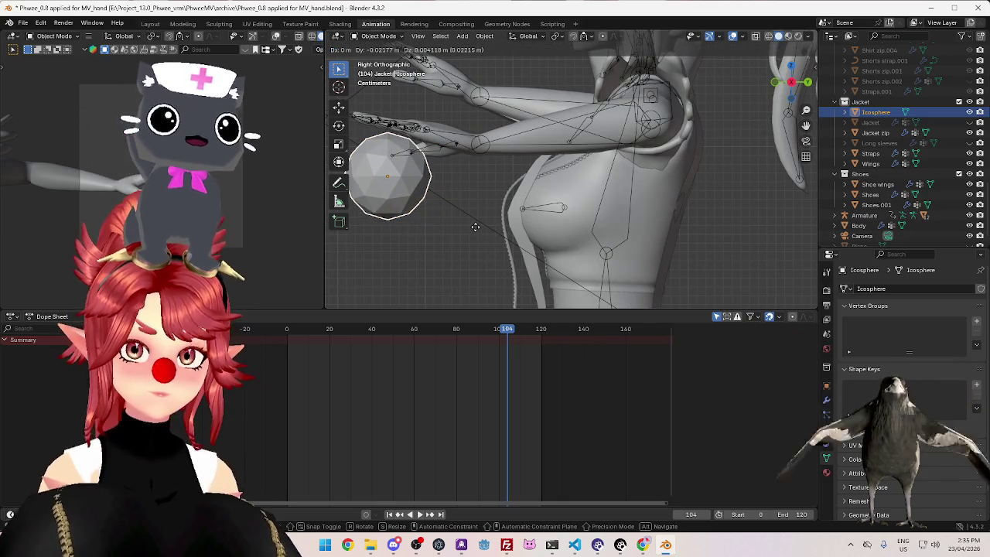
{"action": "left_click", "coordinate": [470, 220]}
{"action": "key", "text": "KP_1"}
{"action": "left_click_drag", "start_coordinate": [376, 328], "coordinate": [509, 362]}
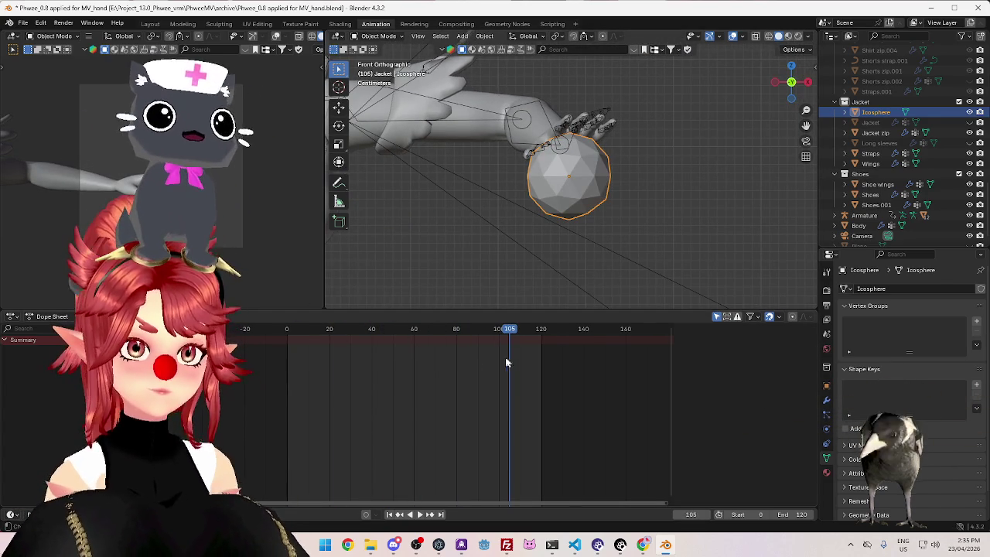
{"action": "mouse_move", "coordinate": [317, 343]}
{"action": "left_mouse_down"}
{"action": "mouse_move", "coordinate": [358, 343]}
{"action": "mouse_move", "coordinate": [287, 338]}
{"action": "left_mouse_up"}
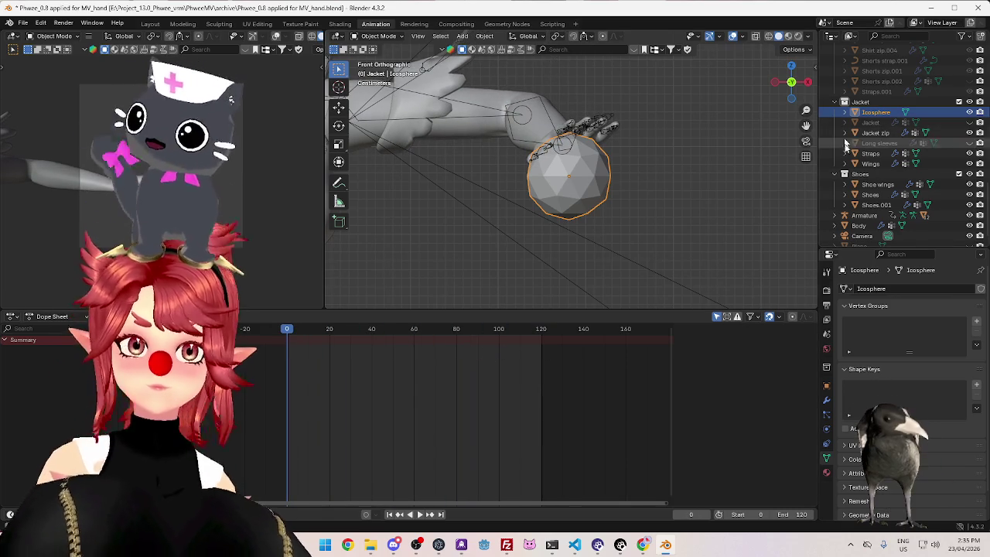
{"action": "scroll", "coordinate": [862, 194], "scroll_direction": "down", "scroll_amount": 1}
{"action": "left_click", "coordinate": [864, 205]}
Switch the Armature into Pose Mode and orbit to view the arm in perspective
{"action": "left_click", "coordinate": [379, 38]}
{"action": "left_click", "coordinate": [376, 69]}
{"action": "mouse_move", "coordinate": [513, 201]}
{"action": "middle_mouse_down"}
{"action": "mouse_move", "coordinate": [564, 201]}
{"action": "mouse_move", "coordinate": [586, 215]}
{"action": "mouse_move", "coordinate": [542, 249]}
{"action": "middle_mouse_up"}
Play and scrub the Left wrist animation across its keys at frames 0–120
{"action": "key", "text": "space"}
{"action": "left_click_drag", "start_coordinate": [313, 332], "coordinate": [541, 375]}
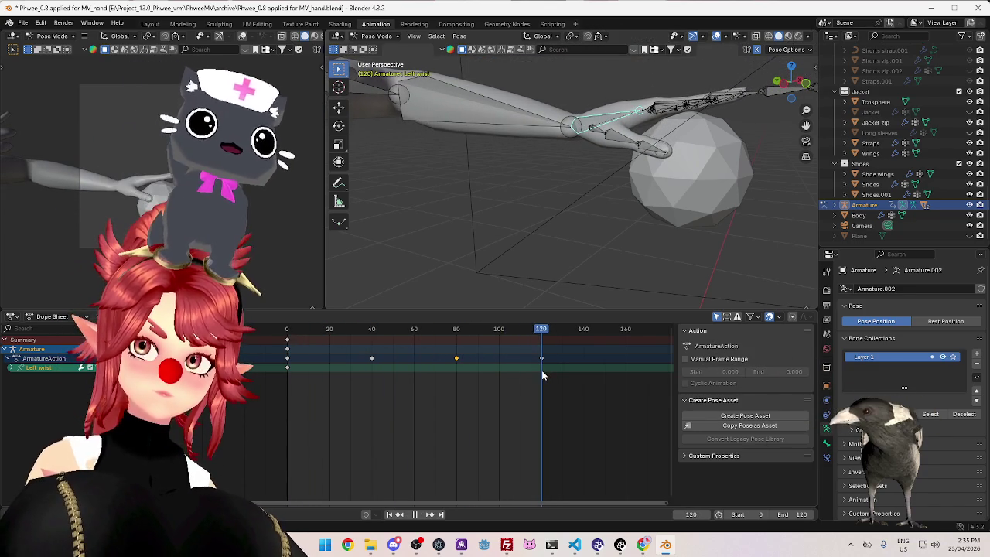
{"action": "left_click", "coordinate": [288, 332]}
{"action": "mouse_move", "coordinate": [288, 333]}
{"action": "left_mouse_down"}
{"action": "mouse_move", "coordinate": [443, 353]}
{"action": "mouse_move", "coordinate": [530, 378]}
{"action": "left_mouse_up"}
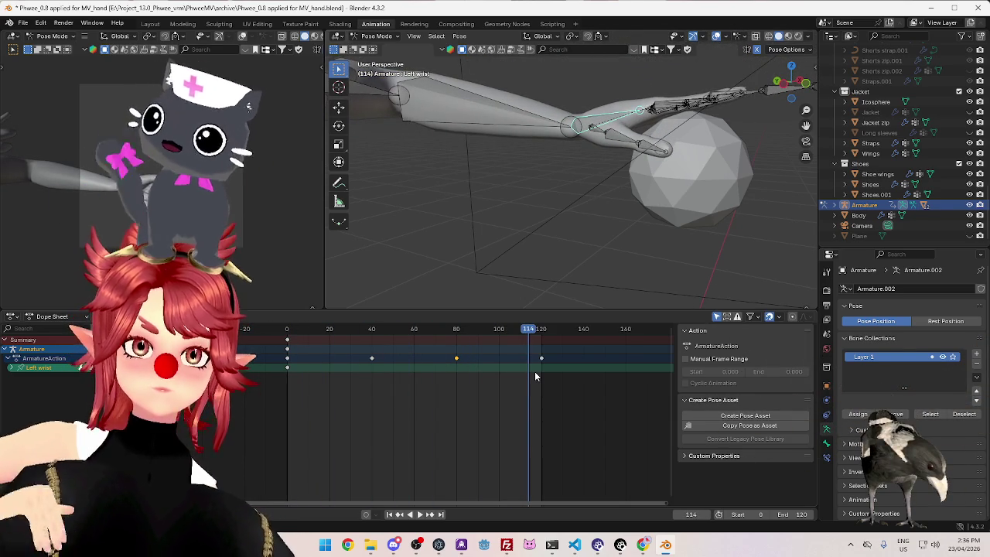
{"action": "key", "text": "space"}
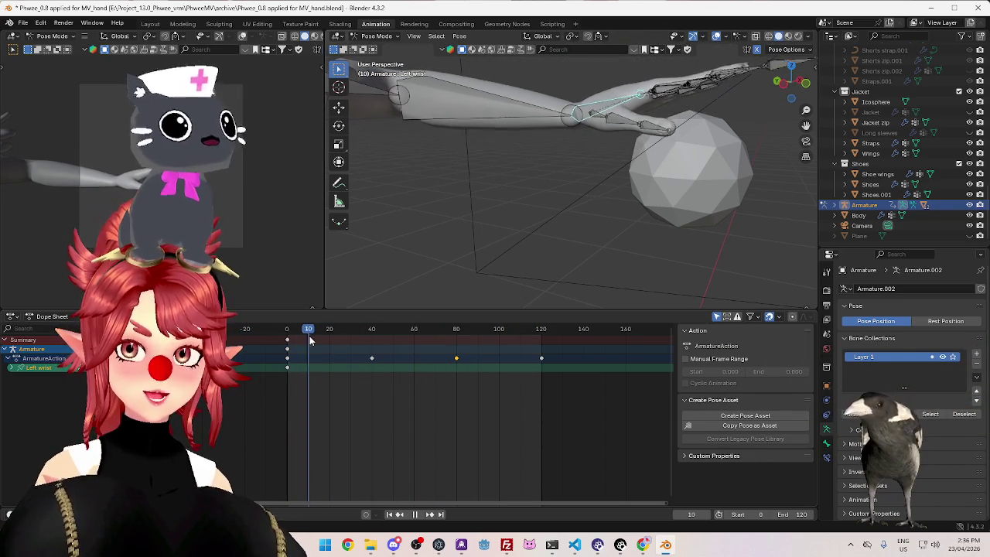
{"action": "key", "text": "shift+Left"}
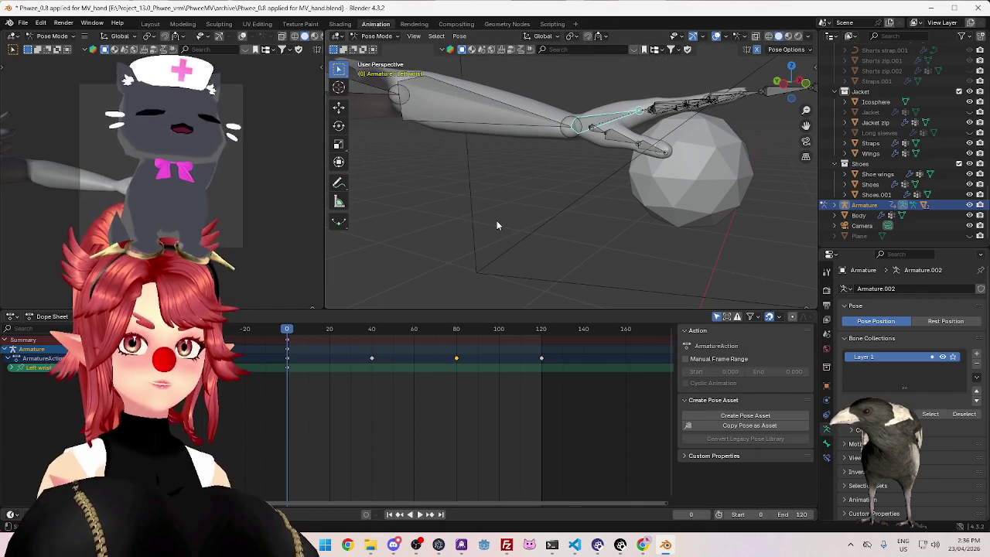
{"action": "scroll", "coordinate": [625, 186], "scroll_direction": "down", "scroll_amount": 2}
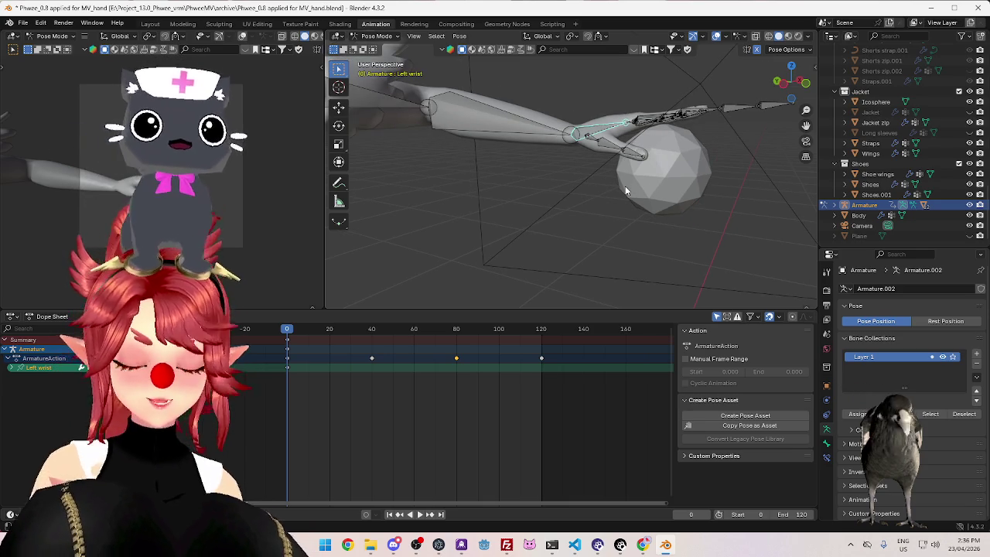
{"action": "middle_click_drag", "start_coordinate": [564, 200], "coordinate": [588, 201]}
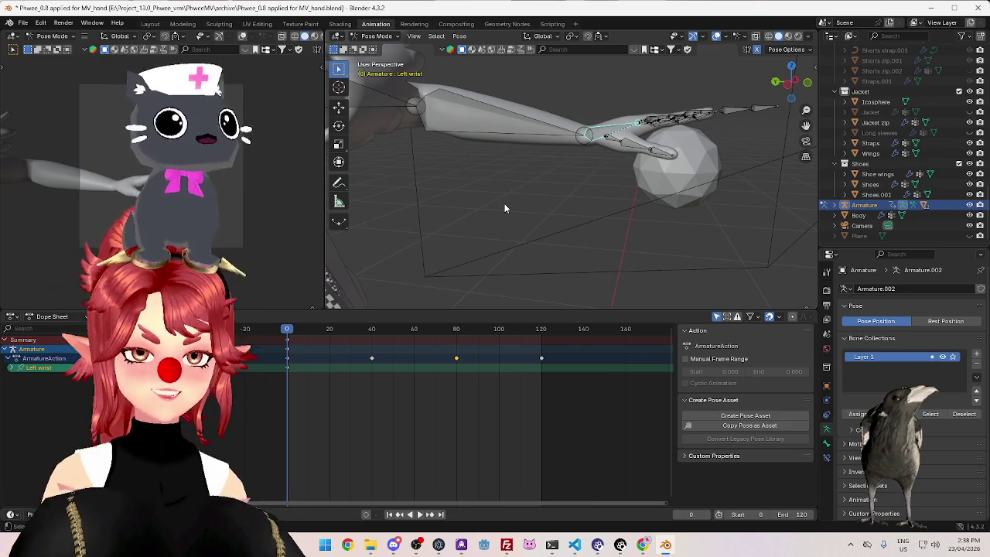
Save the blend file and move the playhead to about frame 40
{"action": "key", "text": "Return"}
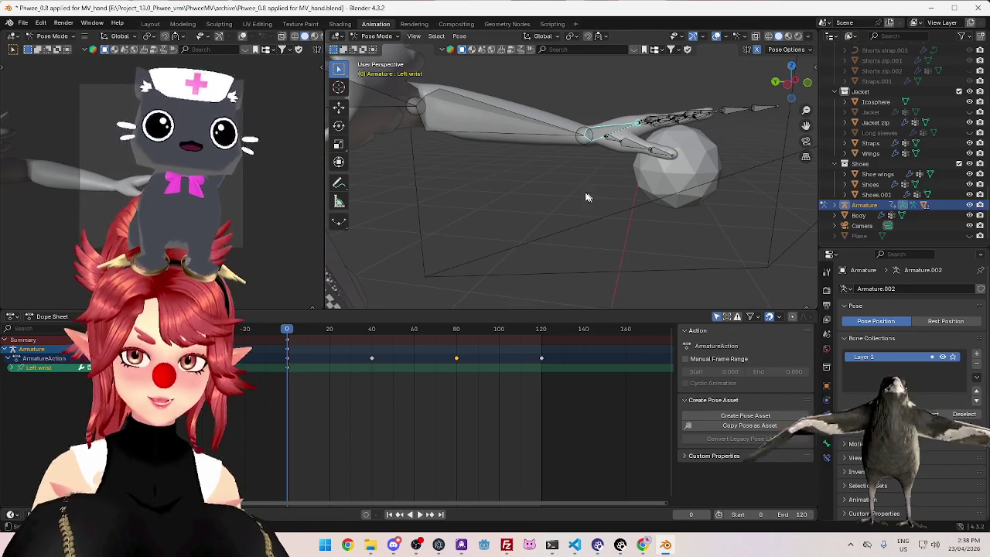
{"action": "mouse_move", "coordinate": [596, 210]}
{"action": "middle_mouse_down"}
{"action": "mouse_move", "coordinate": [593, 227]}
{"action": "mouse_move", "coordinate": [587, 209]}
{"action": "mouse_move", "coordinate": [582, 216]}
{"action": "middle_mouse_up"}
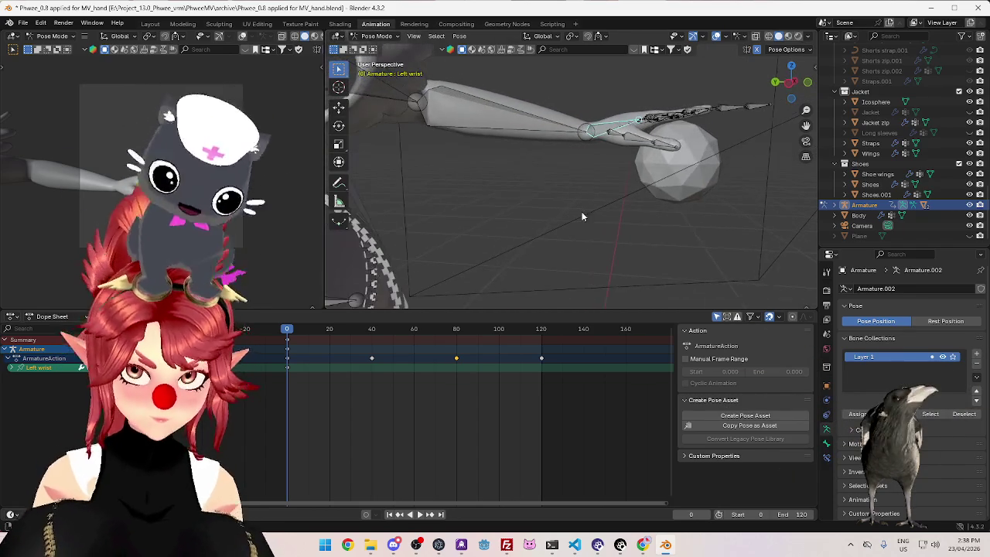
{"action": "key", "text": "space"}
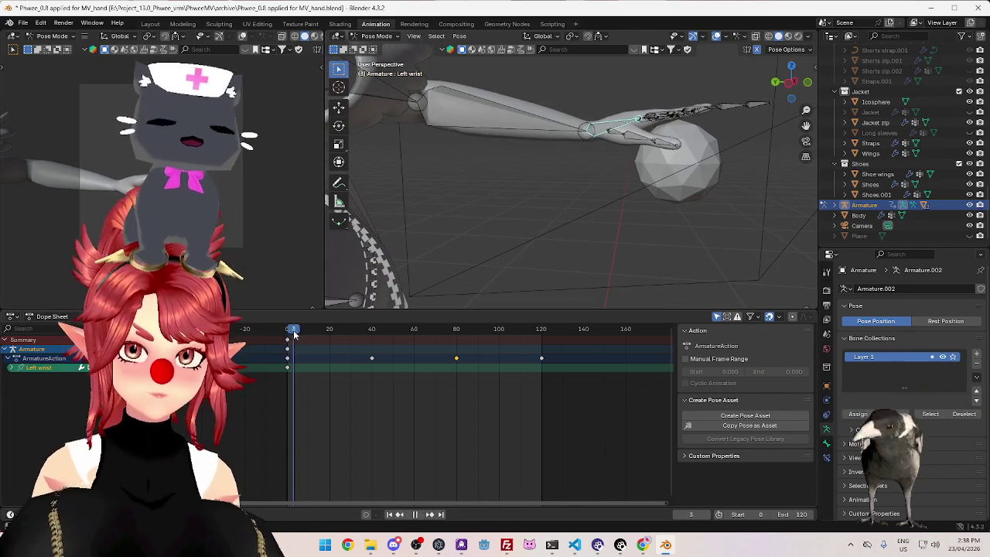
{"action": "mouse_move", "coordinate": [343, 336]}
{"action": "left_mouse_down"}
{"action": "mouse_move", "coordinate": [370, 345]}
{"action": "mouse_move", "coordinate": [284, 338]}
{"action": "mouse_move", "coordinate": [389, 340]}
{"action": "mouse_move", "coordinate": [282, 345]}
{"action": "mouse_move", "coordinate": [373, 360]}
{"action": "left_mouse_up"}
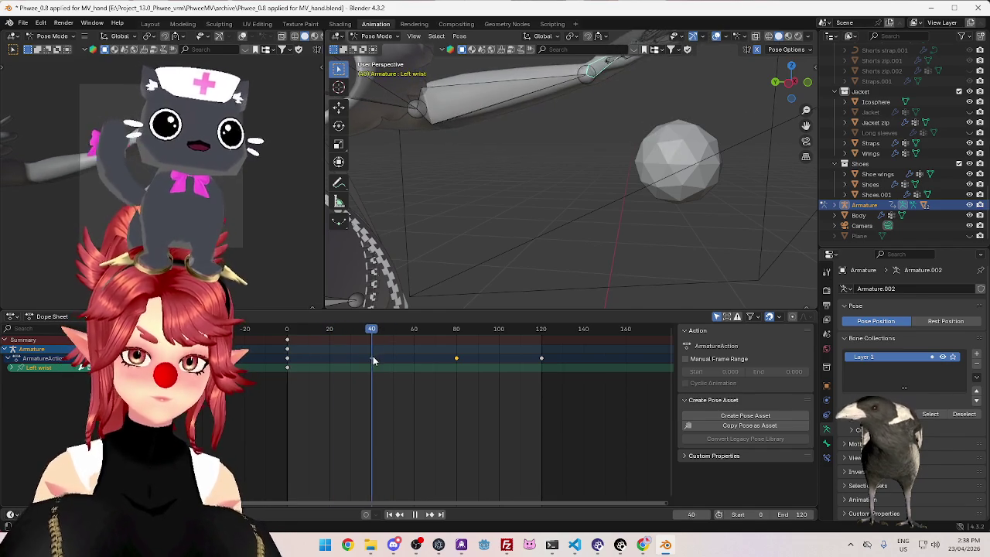
Rotate the Left wrist bone about 47° toward the icosphere, auto-keying it at frame 40
{"action": "scroll", "coordinate": [612, 158], "scroll_direction": "down", "scroll_amount": 4}
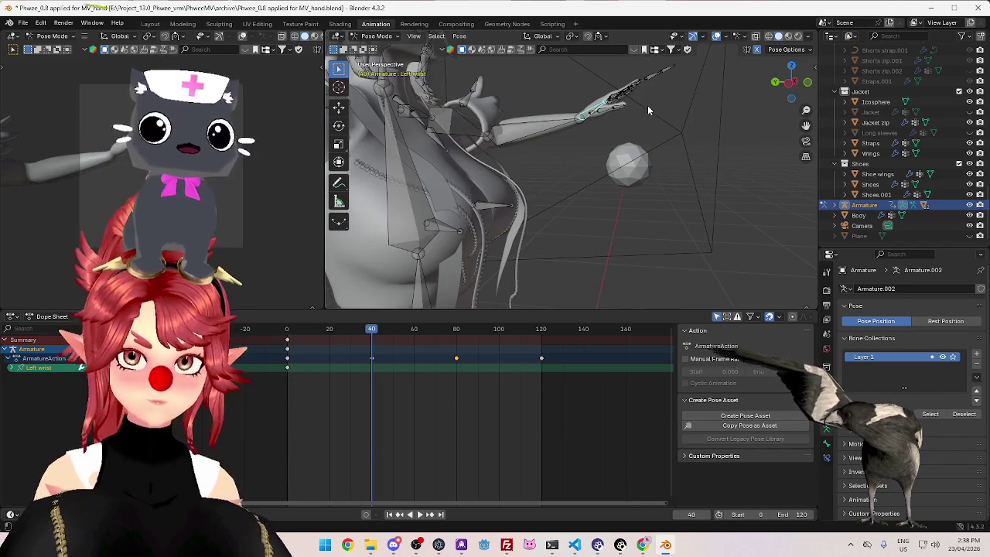
{"action": "key", "text": "r"}
{"action": "scroll", "coordinate": [656, 147], "scroll_direction": "up", "scroll_amount": 3}
{"action": "scroll", "coordinate": [656, 151], "scroll_direction": "down", "scroll_amount": 3}
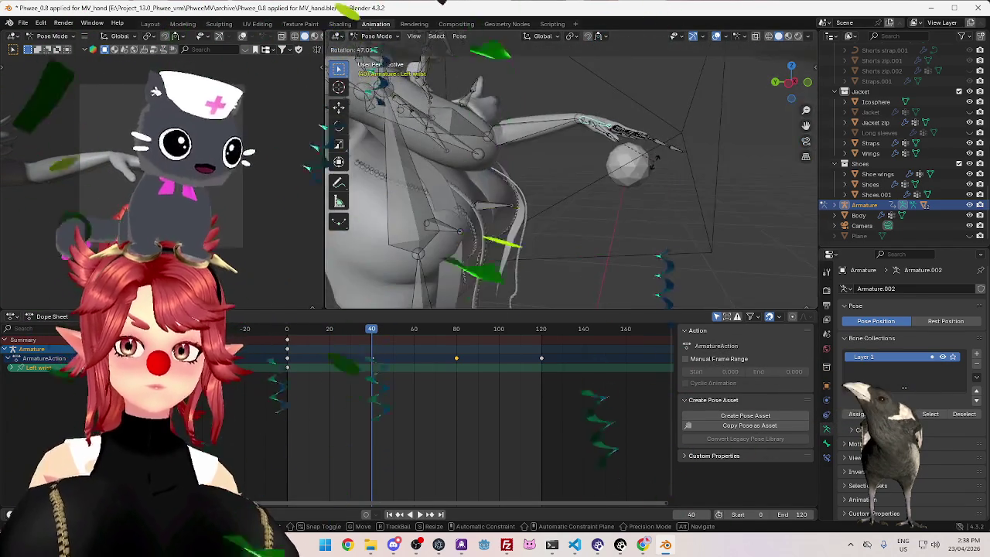
{"action": "left_click", "coordinate": [638, 191]}
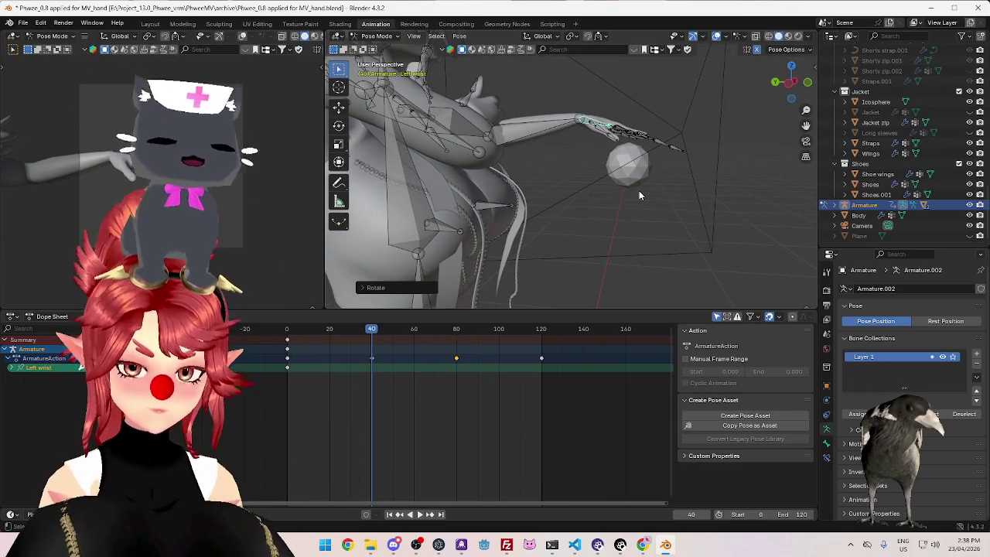
{"action": "mouse_move", "coordinate": [325, 330]}
{"action": "left_mouse_down"}
{"action": "mouse_move", "coordinate": [382, 340]}
{"action": "mouse_move", "coordinate": [336, 342]}
{"action": "mouse_move", "coordinate": [457, 359]}
{"action": "left_mouse_up"}
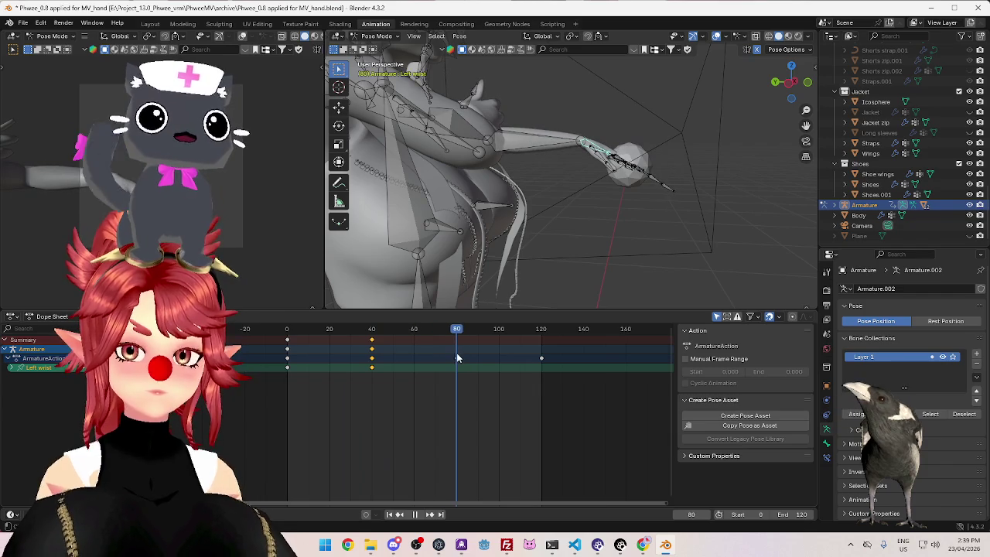
Rotate the hand bone upward at frame 80 and insert a keyframe
{"action": "key", "text": "r"}
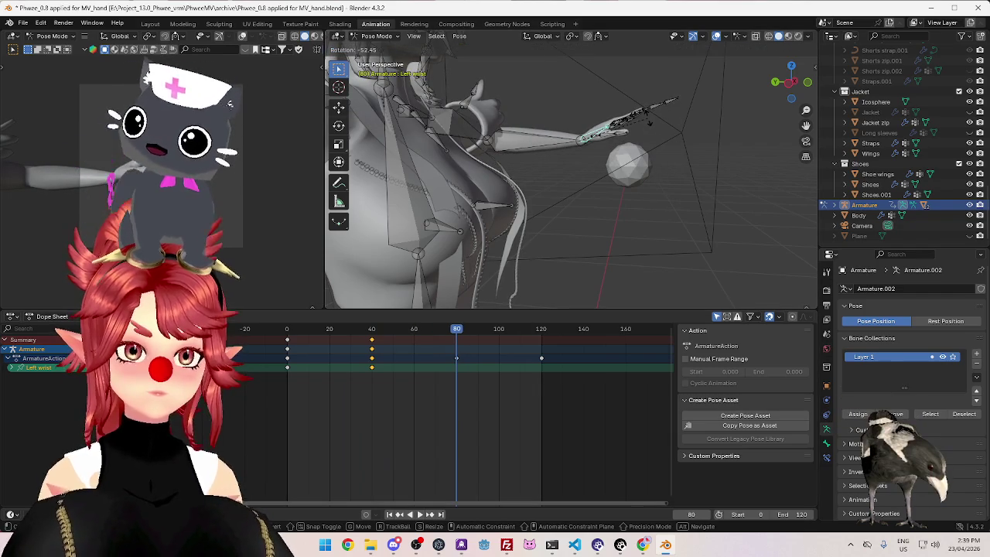
{"action": "left_click", "coordinate": [648, 116]}
{"action": "key", "text": "i"}
{"action": "key", "text": "shift+Left"}
{"action": "key", "text": "space"}
Play and scrub through the wrist animation between frames 19 and 117
{"action": "left_click_drag", "start_coordinate": [333, 338], "coordinate": [532, 377]}
{"action": "key", "text": "space"}
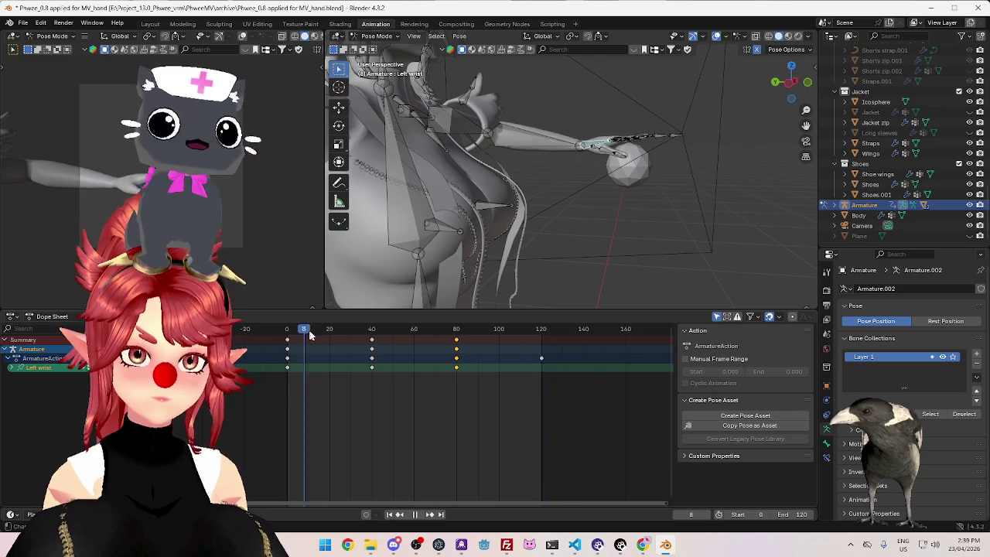
{"action": "key", "text": "space"}
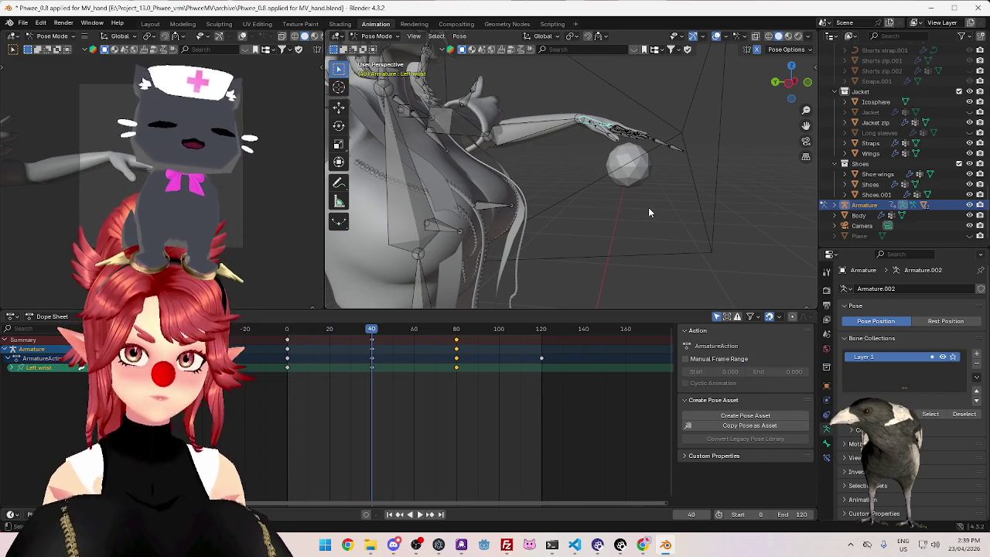
{"action": "left_click_drag", "start_coordinate": [288, 334], "coordinate": [530, 332]}
{"action": "left_click_drag", "start_coordinate": [468, 331], "coordinate": [533, 332]}
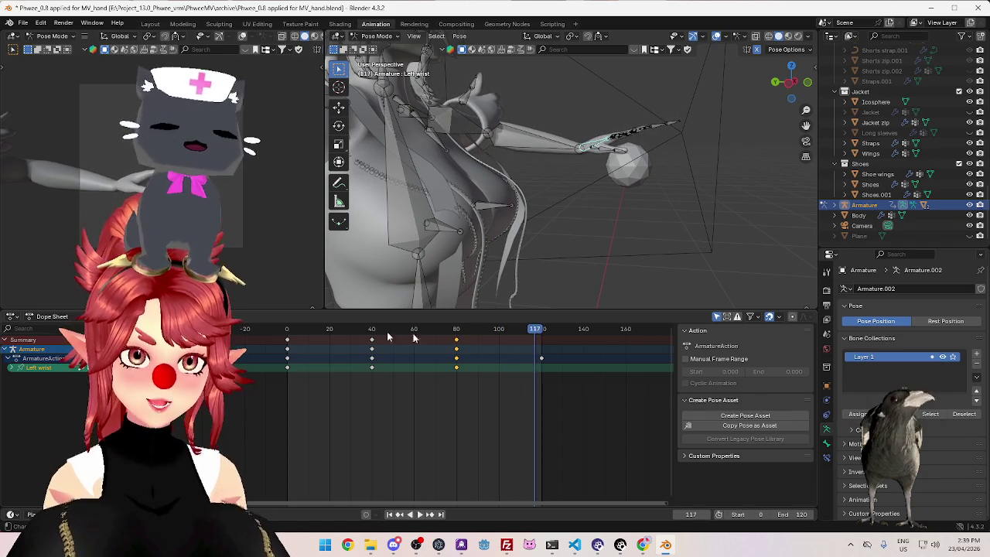
{"action": "key", "text": "space"}
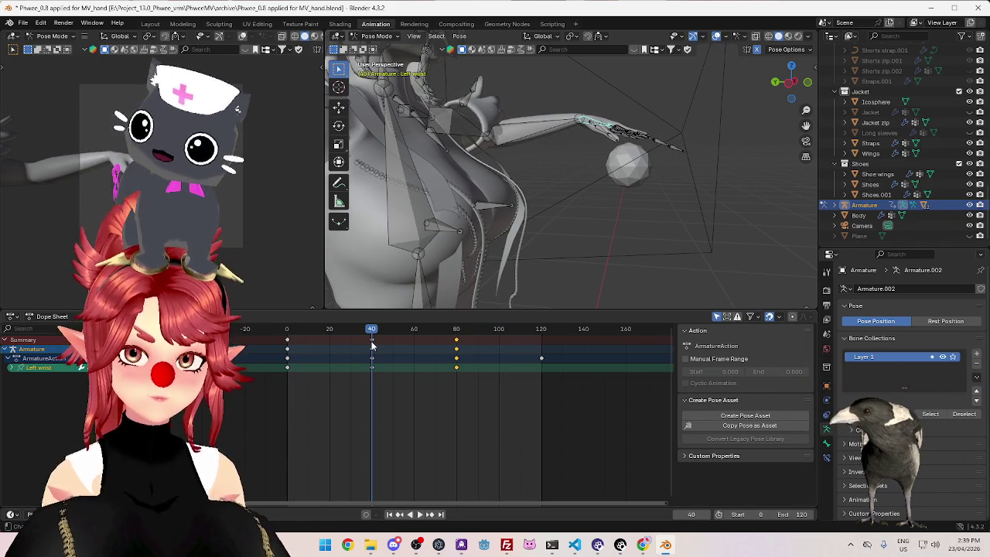
Deselect the Left wrist channel in the Dope Sheet and replay from frame 0
{"action": "left_click", "coordinate": [389, 357]}
{"action": "key", "text": "shift+Left"}
{"action": "key", "text": "space"}
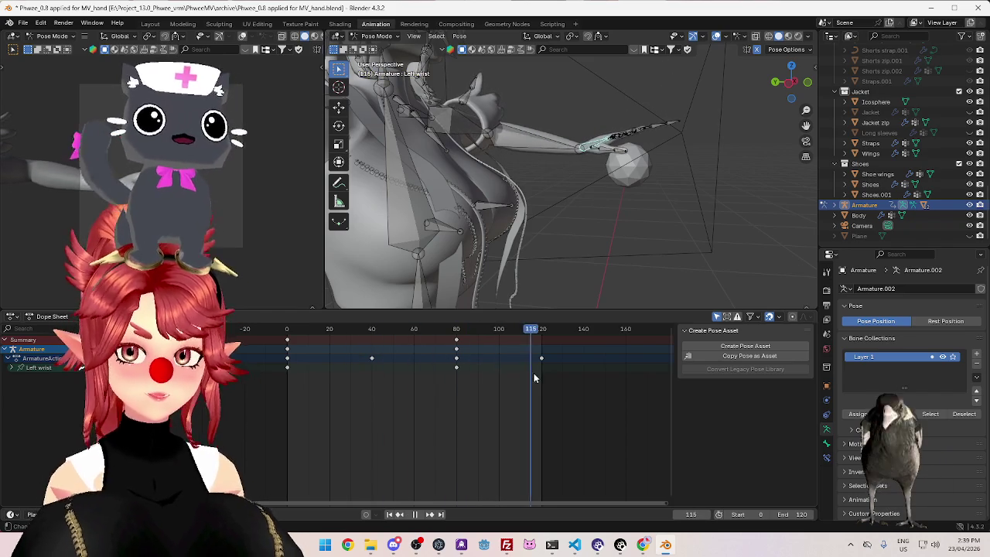
Rotate the Left wrist bone to a new pose and key it at frame 120
{"action": "key", "text": "space"}
{"action": "key", "text": "r"}
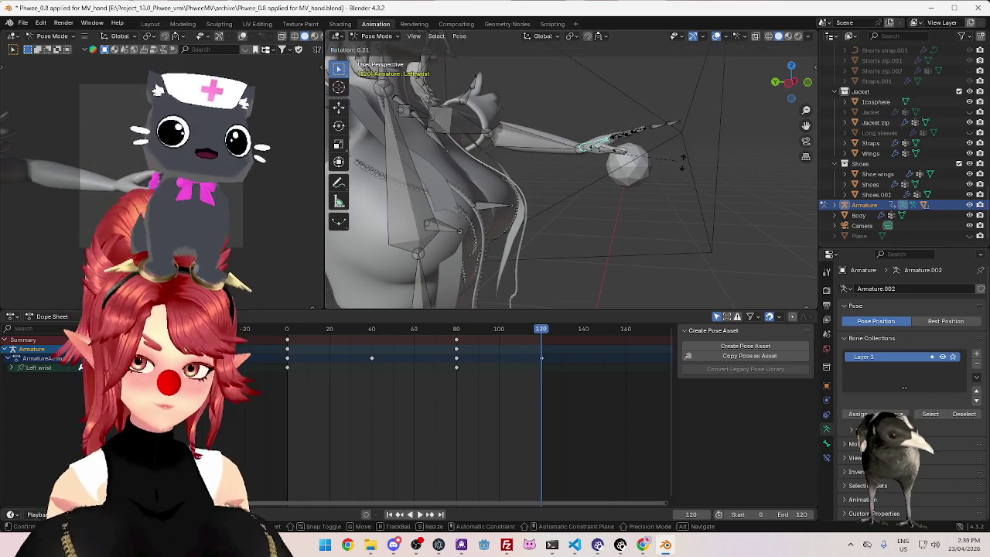
{"action": "left_click", "coordinate": [686, 179]}
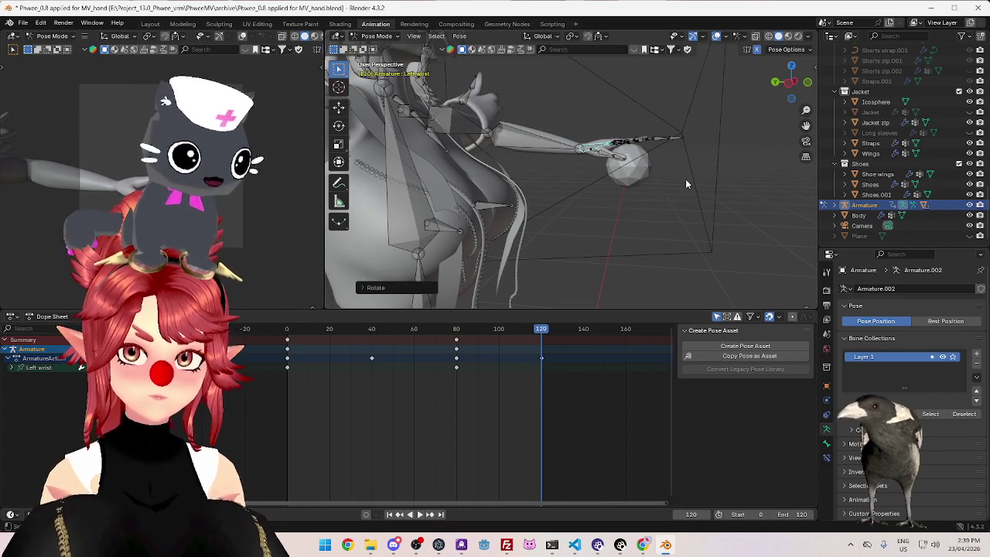
{"action": "key", "text": "i"}
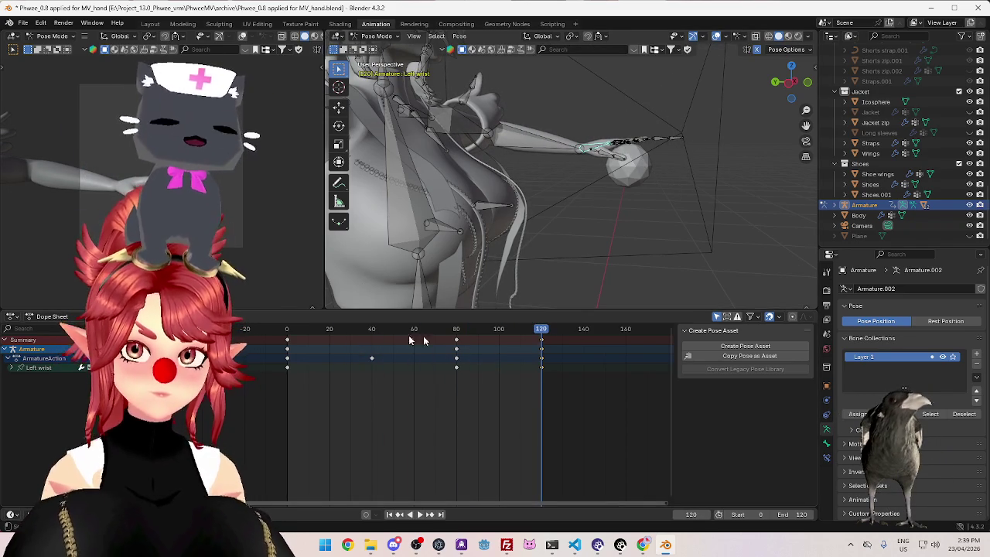
Rotate the Left wrist bone at frame 20 and insert a keyframe
{"action": "left_click", "coordinate": [287, 340]}
{"action": "key", "text": "space"}
{"action": "left_click_drag", "start_coordinate": [299, 334], "coordinate": [330, 338]}
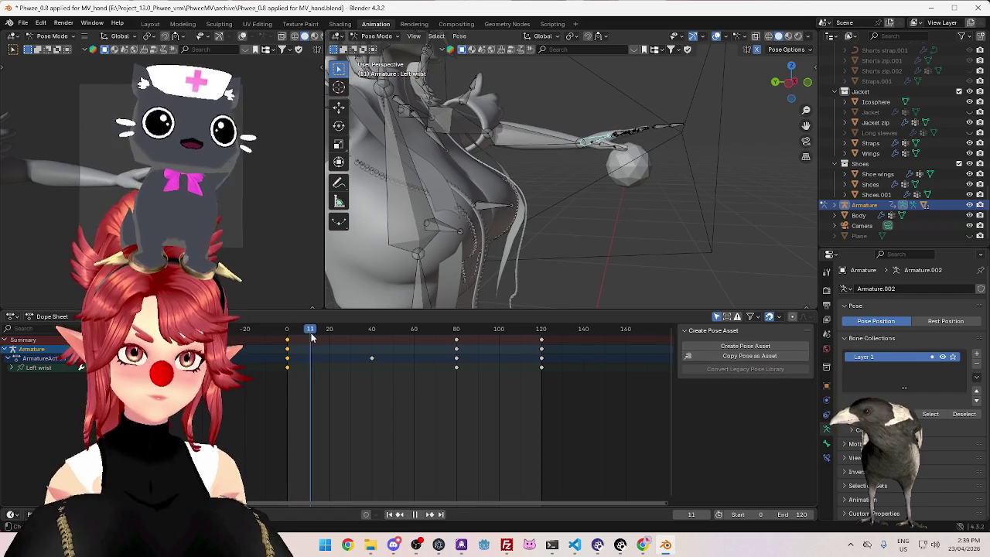
{"action": "key", "text": "r"}
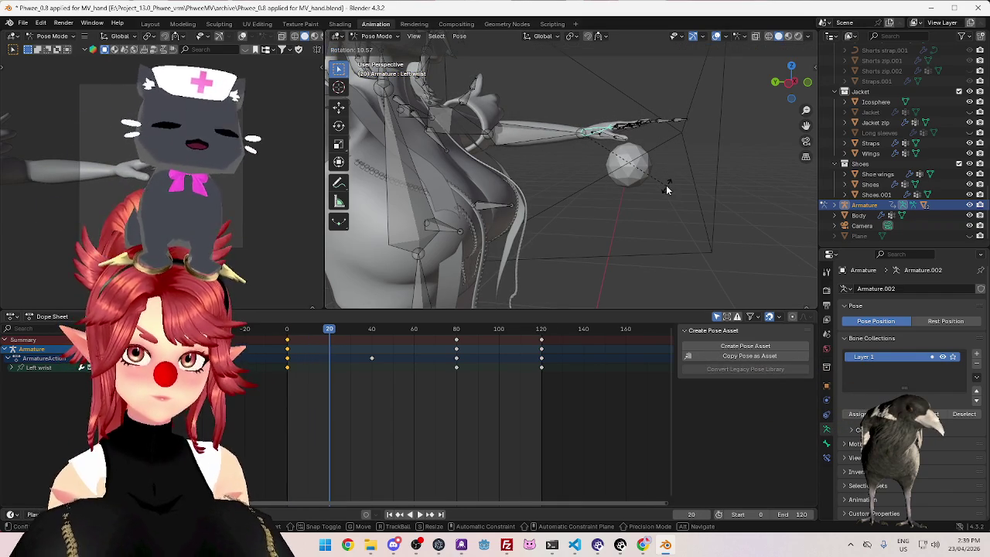
{"action": "left_click", "coordinate": [667, 178]}
{"action": "key", "text": "i"}
Play and scrub the updated wrist motion from frame 28 through 120
{"action": "key", "text": "space"}
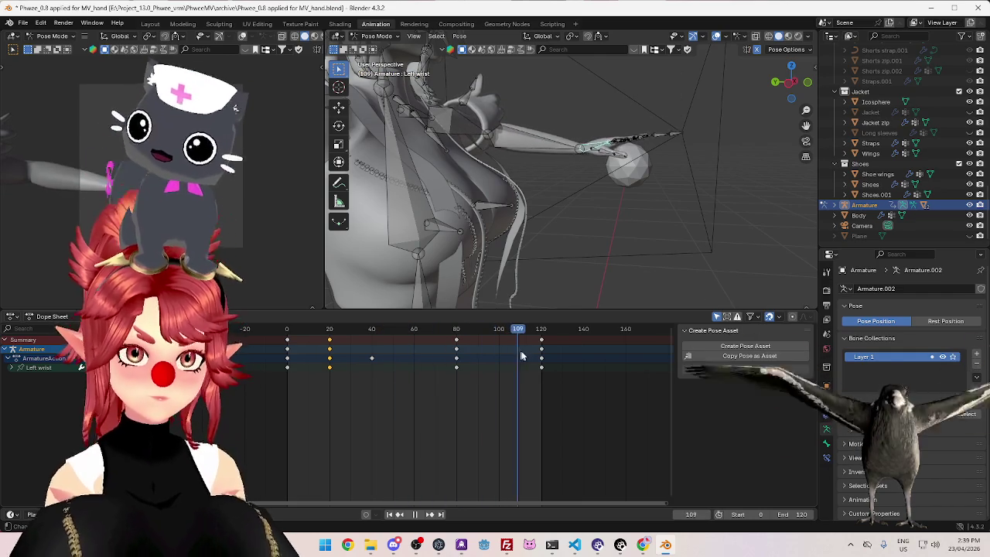
{"action": "left_click_drag", "start_coordinate": [325, 330], "coordinate": [458, 348]}
{"action": "key", "text": "space"}
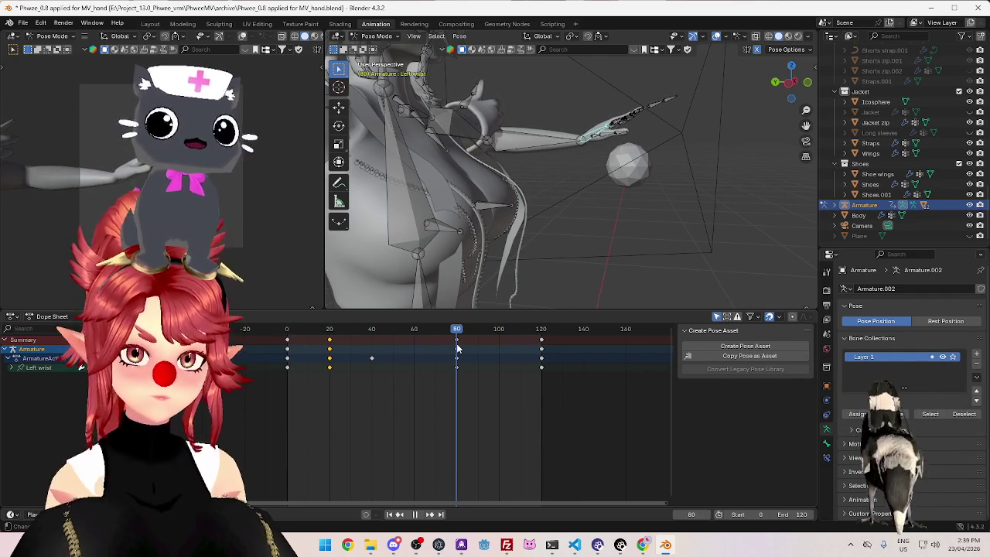
{"action": "left_click_drag", "start_coordinate": [295, 346], "coordinate": [446, 365]}
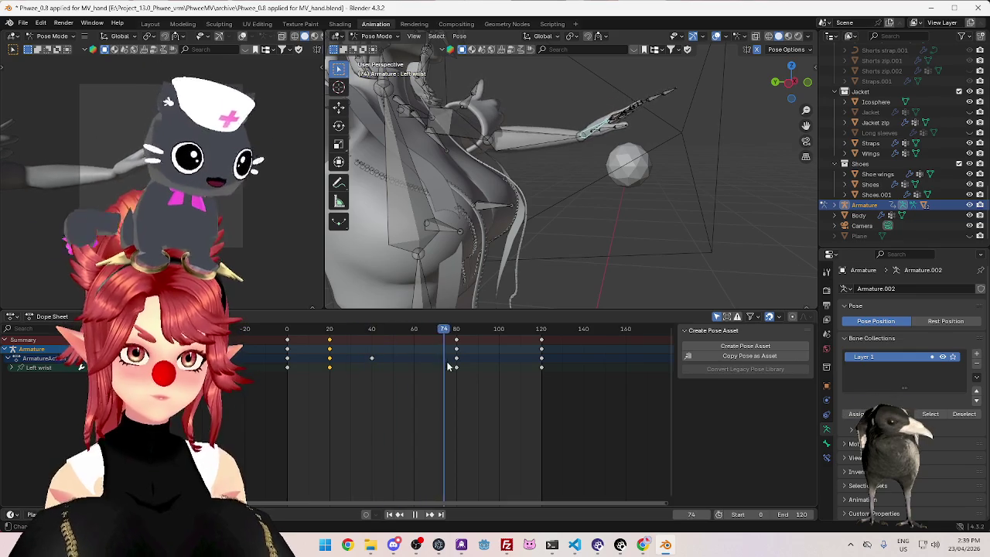
{"action": "left_click_drag", "start_coordinate": [445, 366], "coordinate": [541, 371]}
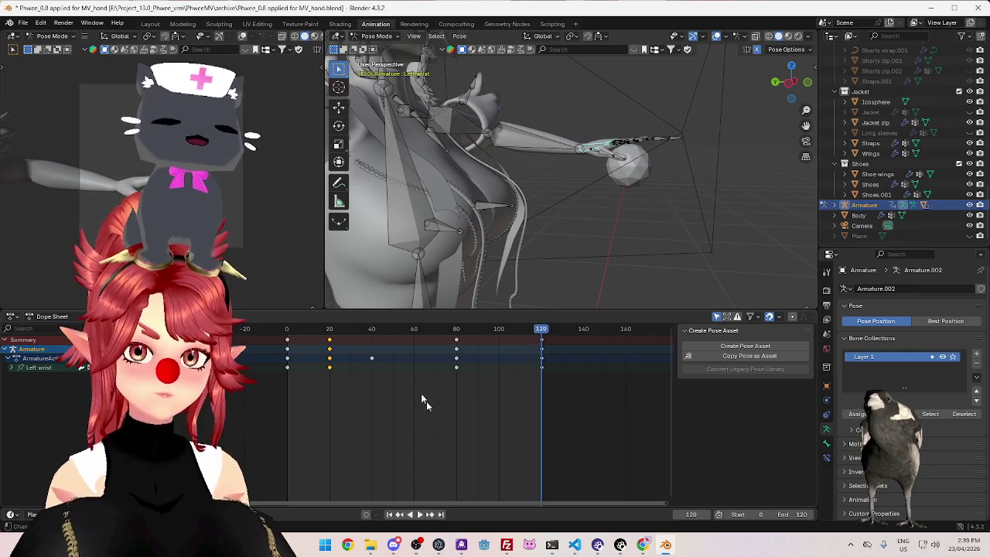
{"action": "key", "text": "space"}
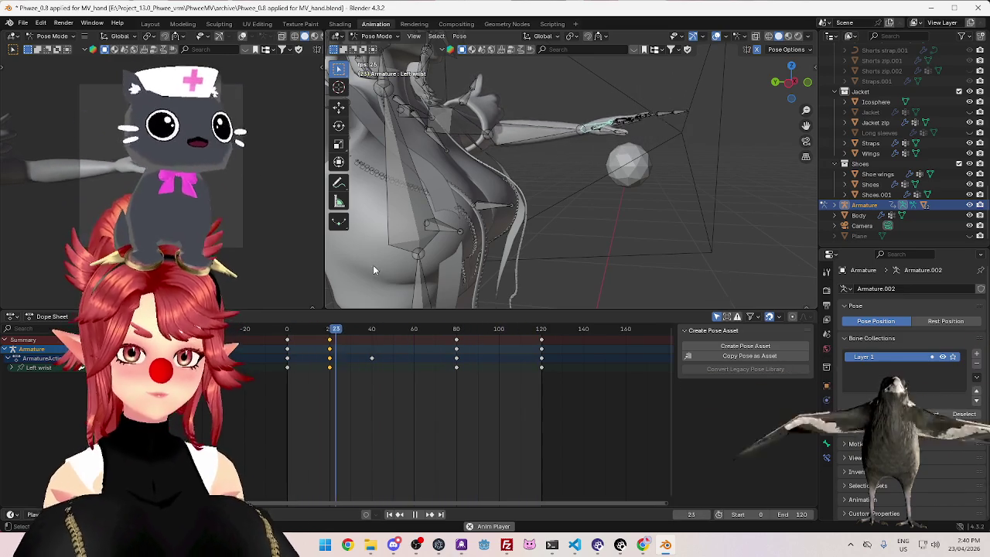
Stop playback at frame 59 and bring up the editor-type list for the lower area
{"action": "left_click", "coordinate": [414, 514]}
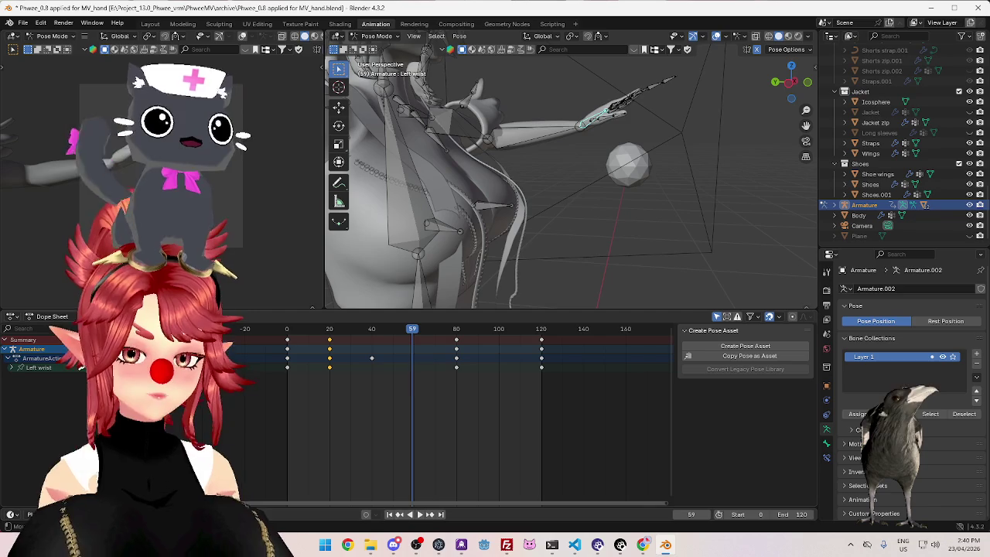
{"action": "left_click", "coordinate": [31, 317]}
{"action": "left_click", "coordinate": [35, 317]}
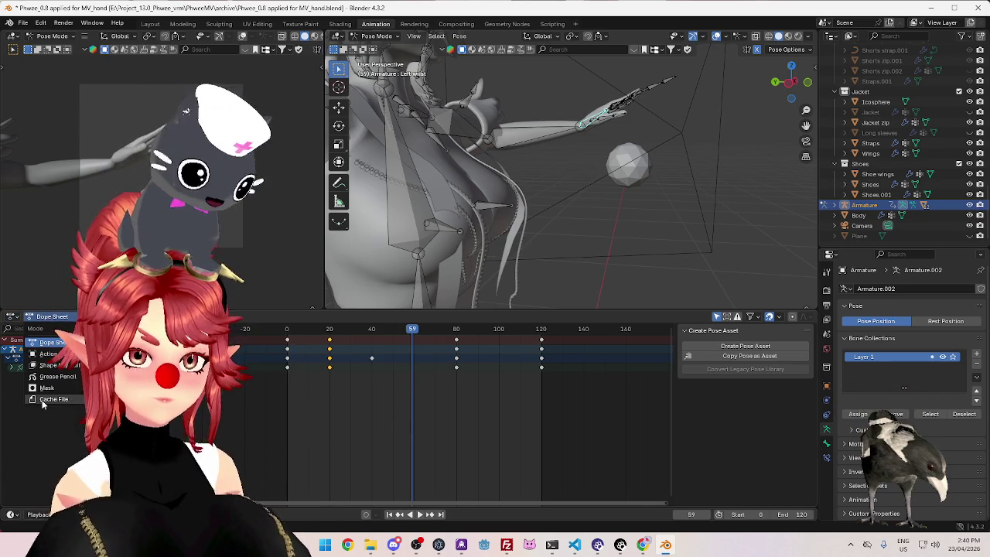
{"action": "left_click", "coordinate": [47, 342]}
{"action": "left_click", "coordinate": [16, 317]}
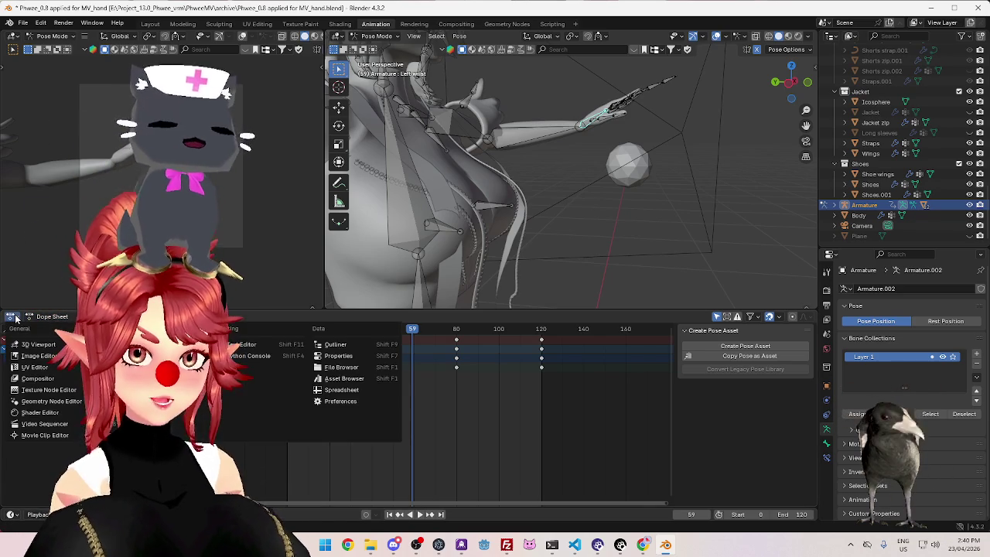
{"action": "left_click", "coordinate": [14, 318]}
{"action": "left_click", "coordinate": [7, 319]}
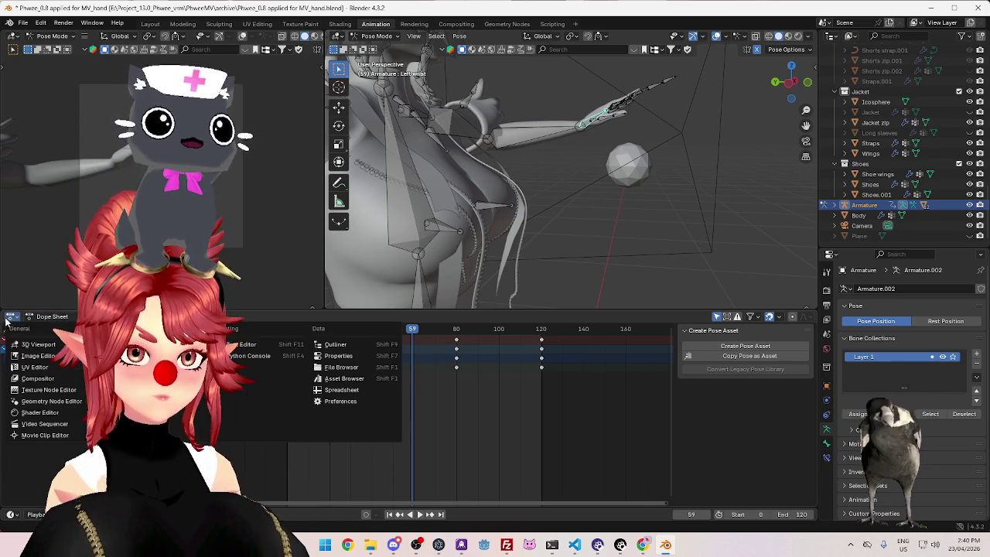
Switch the lower area to the Graph Editor and pan to frame the Left wrist curves
{"action": "left_click", "coordinate": [147, 368]}
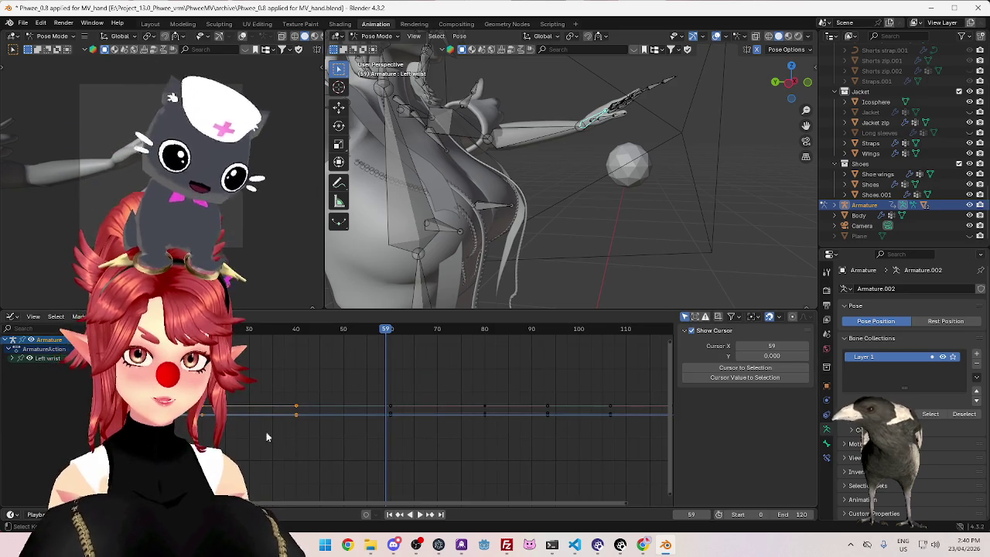
{"action": "scroll", "coordinate": [247, 430], "scroll_direction": "left", "scroll_amount": 3, "text": "ctrl"}
{"action": "mouse_move", "coordinate": [668, 355]}
{"action": "left_mouse_down"}
{"action": "mouse_move", "coordinate": [671, 495]}
{"action": "mouse_move", "coordinate": [669, 351]}
{"action": "mouse_move", "coordinate": [675, 441]}
{"action": "left_mouse_up"}
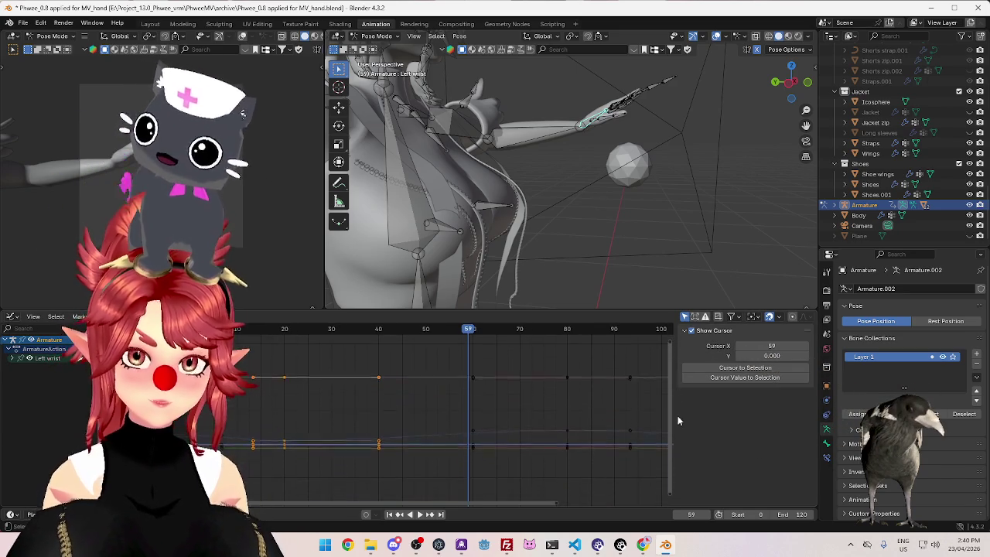
{"action": "left_click_drag", "start_coordinate": [418, 506], "coordinate": [377, 492]}
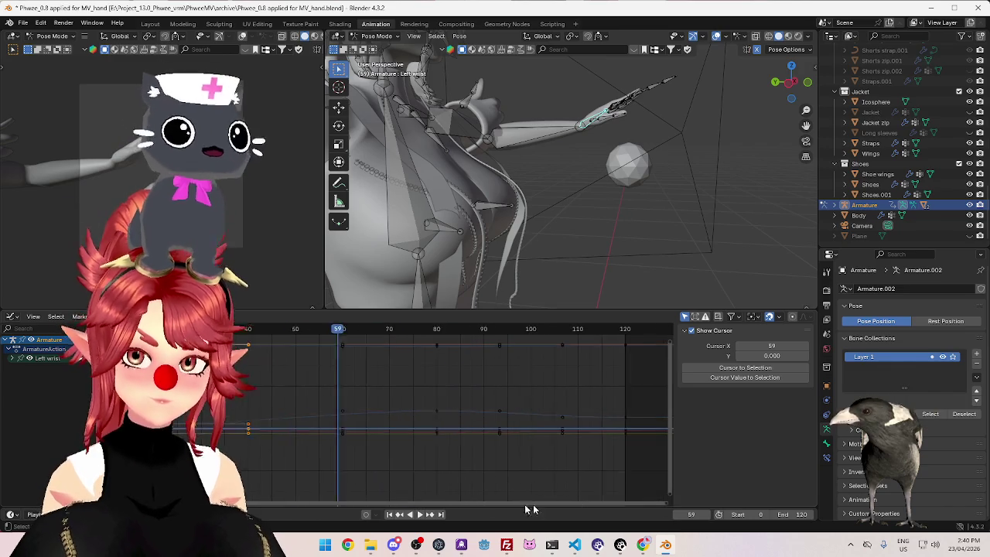
Play and pause the animation, stopping at frames 106 and 26 to review the curves
{"action": "key", "text": "space"}
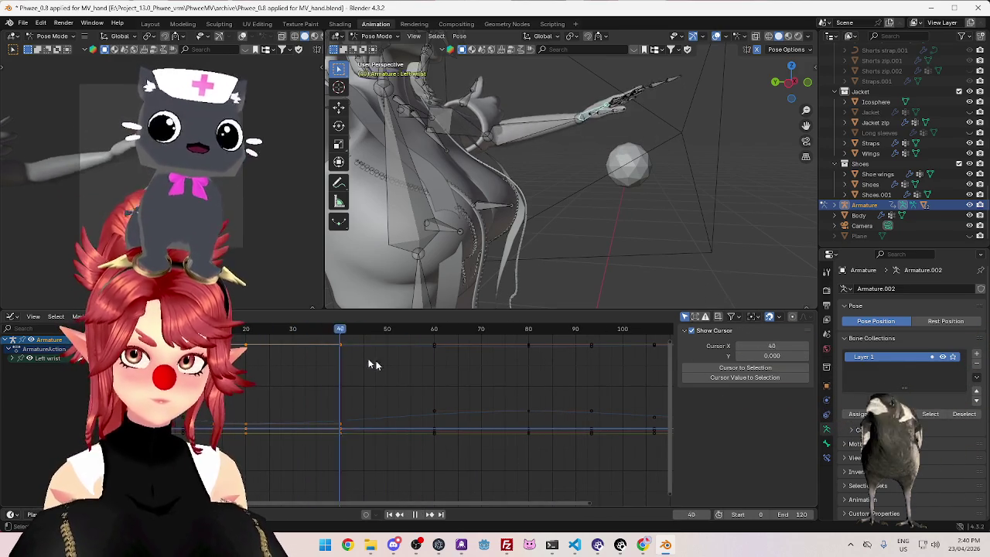
{"action": "key", "text": "space"}
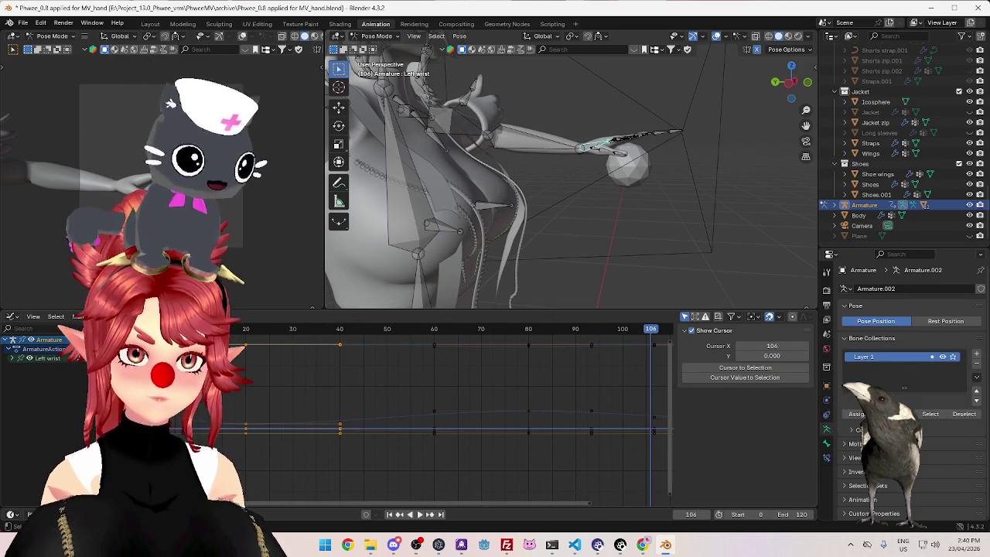
{"action": "key", "text": "space"}
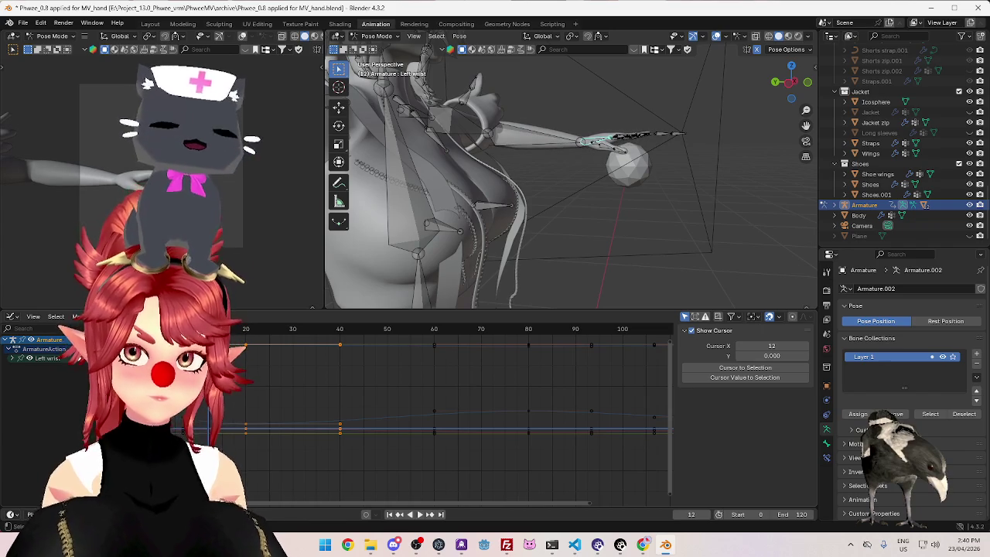
{"action": "key", "text": "space"}
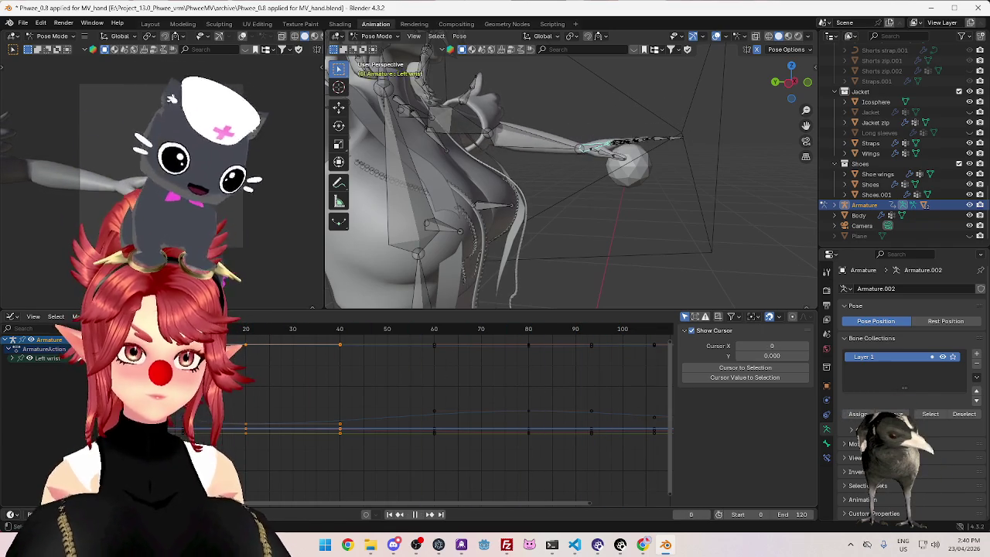
{"action": "key", "text": "space"}
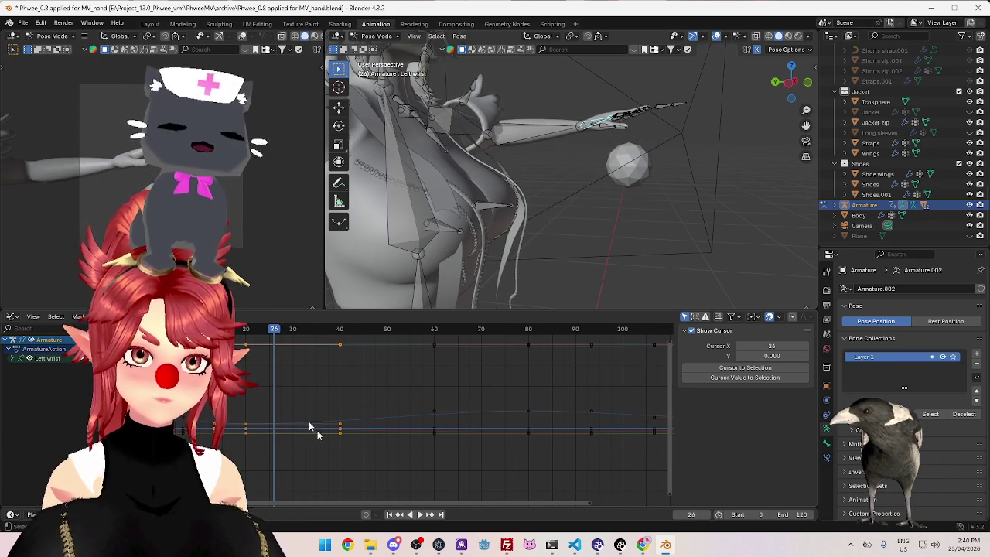
{"action": "left_click_drag", "start_coordinate": [361, 499], "coordinate": [455, 506]}
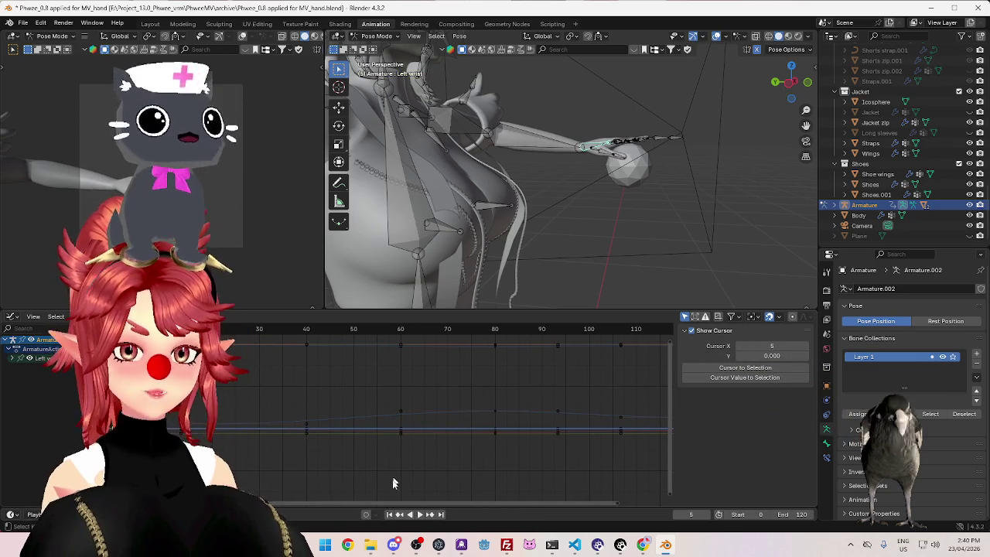
Replay from frame 36 and pan the graph to show frames up to 140, checking frame 118
{"action": "left_click", "coordinate": [418, 515]}
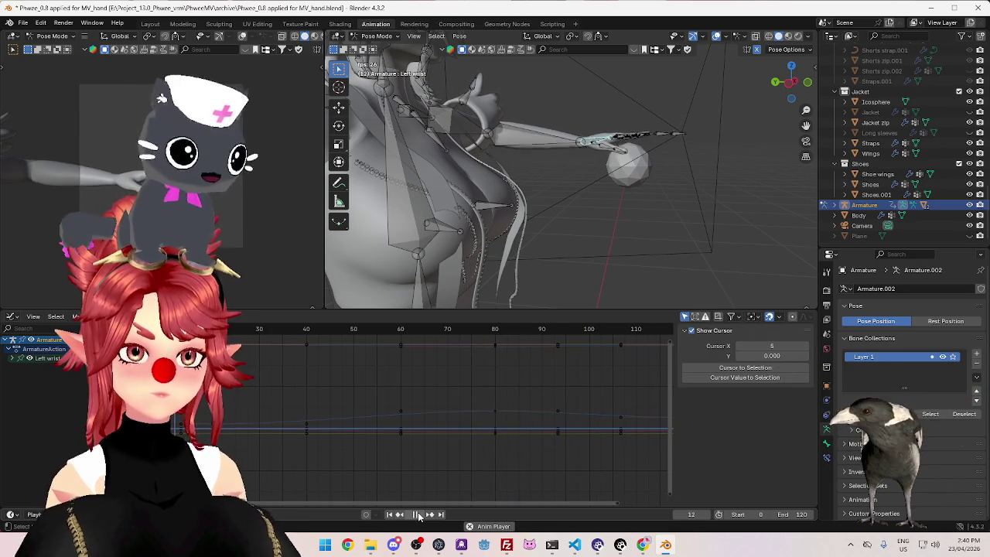
{"action": "left_click", "coordinate": [418, 515]}
{"action": "left_click", "coordinate": [287, 329]}
{"action": "key", "text": "space"}
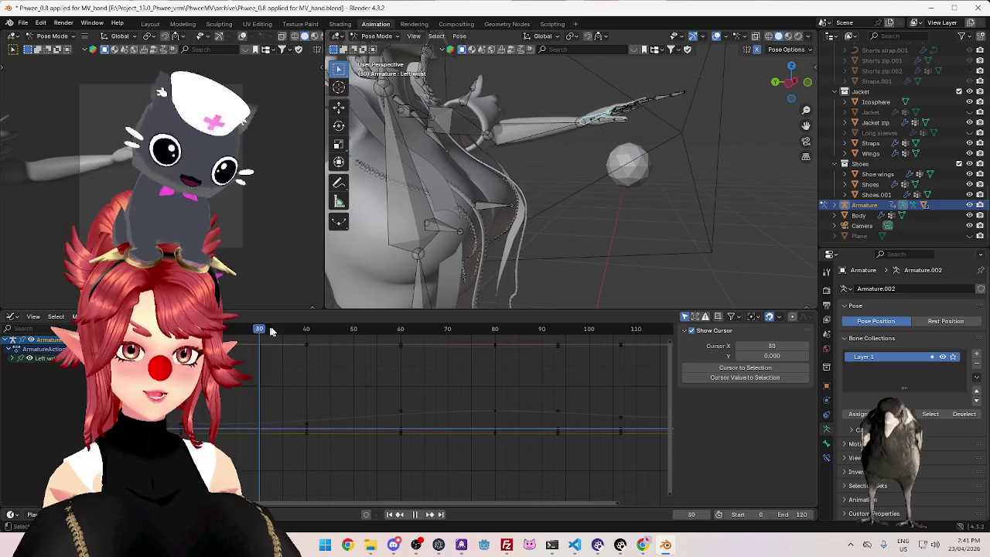
{"action": "left_click_drag", "start_coordinate": [328, 502], "coordinate": [438, 505]}
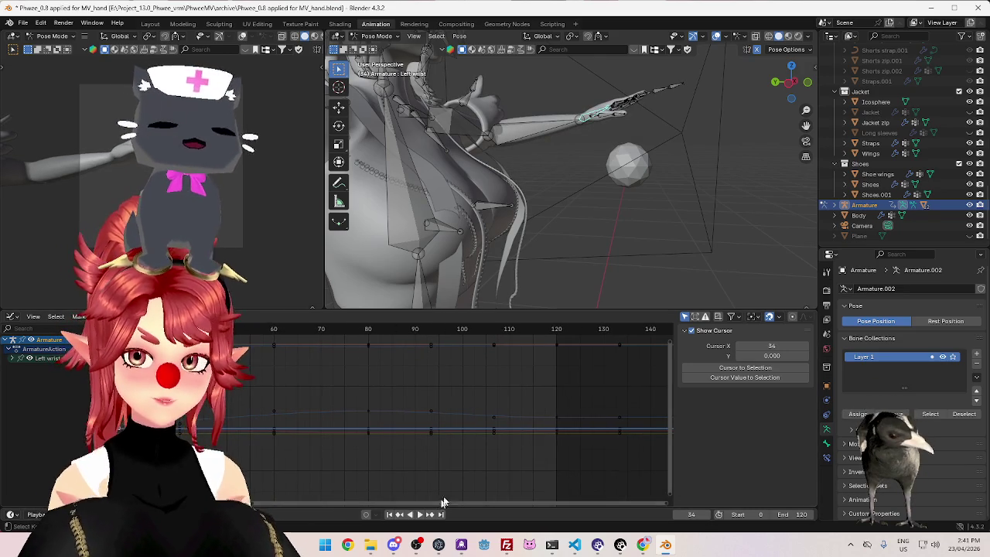
{"action": "left_click_drag", "start_coordinate": [399, 336], "coordinate": [550, 344]}
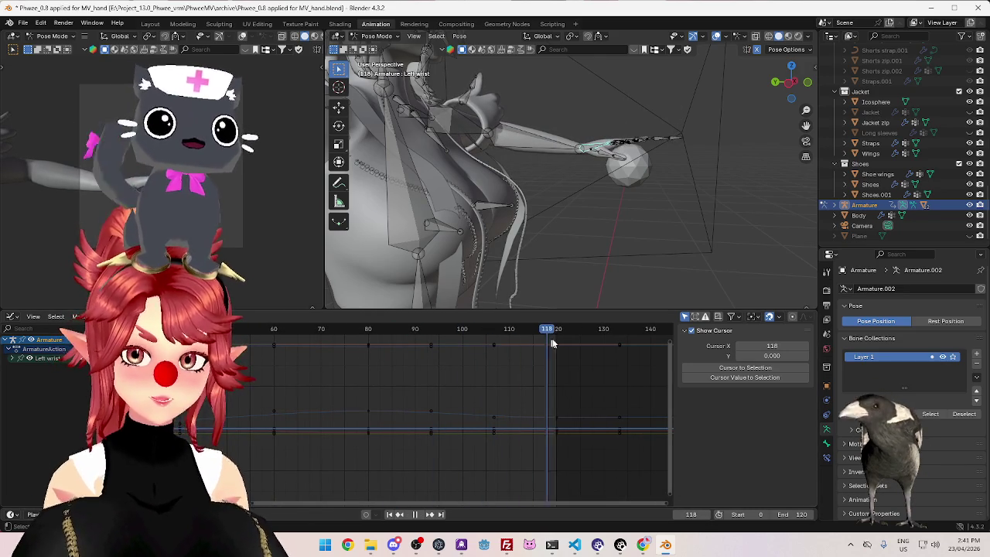
{"action": "left_click_drag", "start_coordinate": [448, 507], "coordinate": [291, 507]}
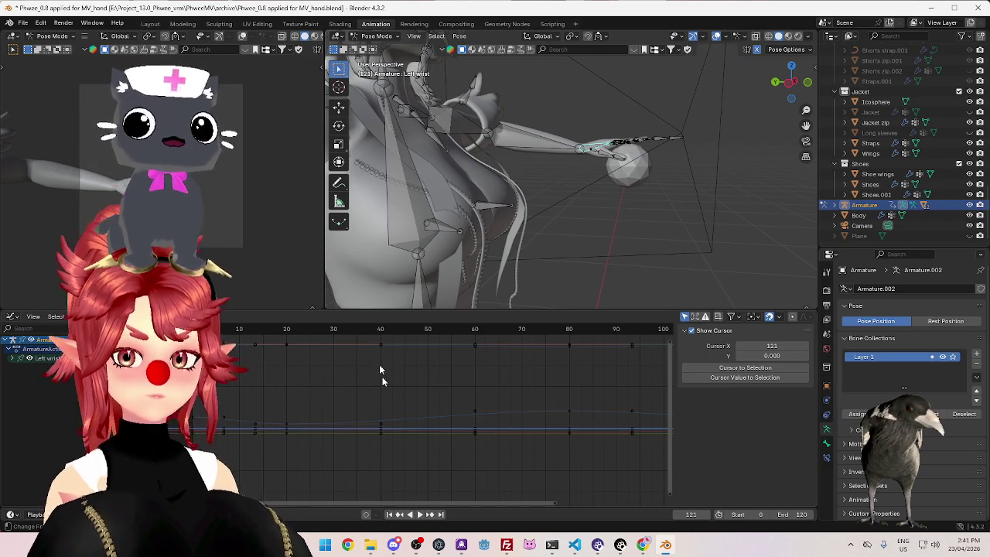
{"action": "left_click", "coordinate": [418, 515]}
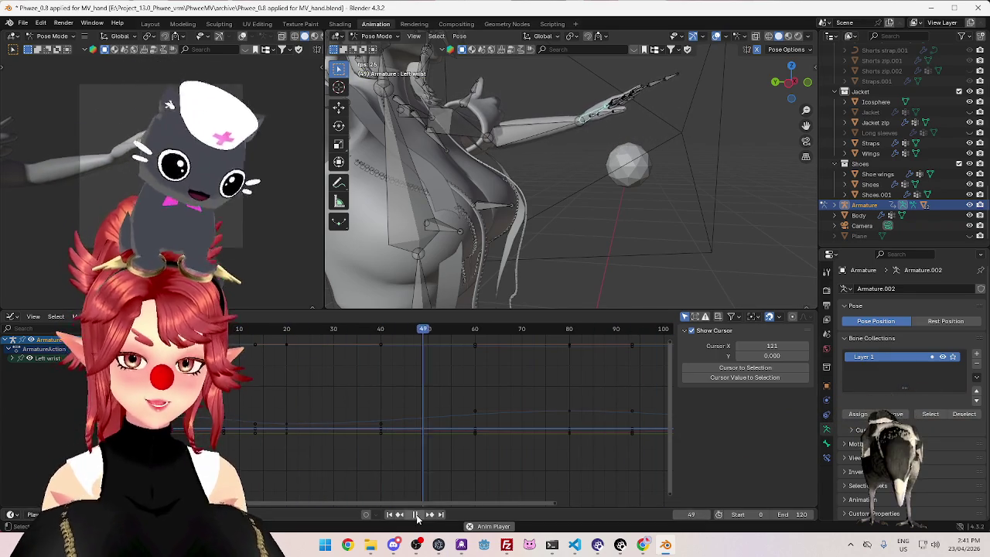
Play the reach through to frame 120 while panning the graph, then make the Left wrist bone active
{"action": "key", "text": "space"}
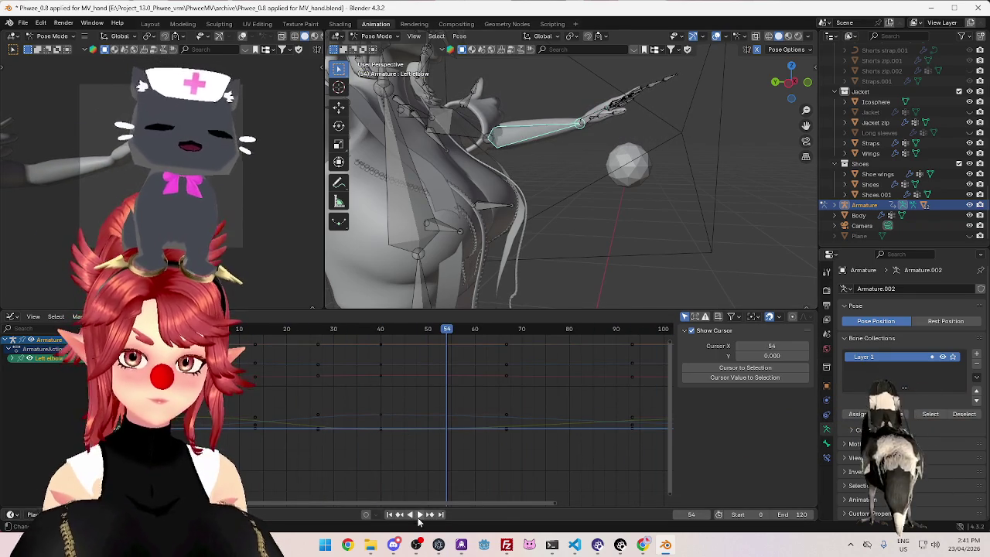
{"action": "left_click", "coordinate": [419, 514]}
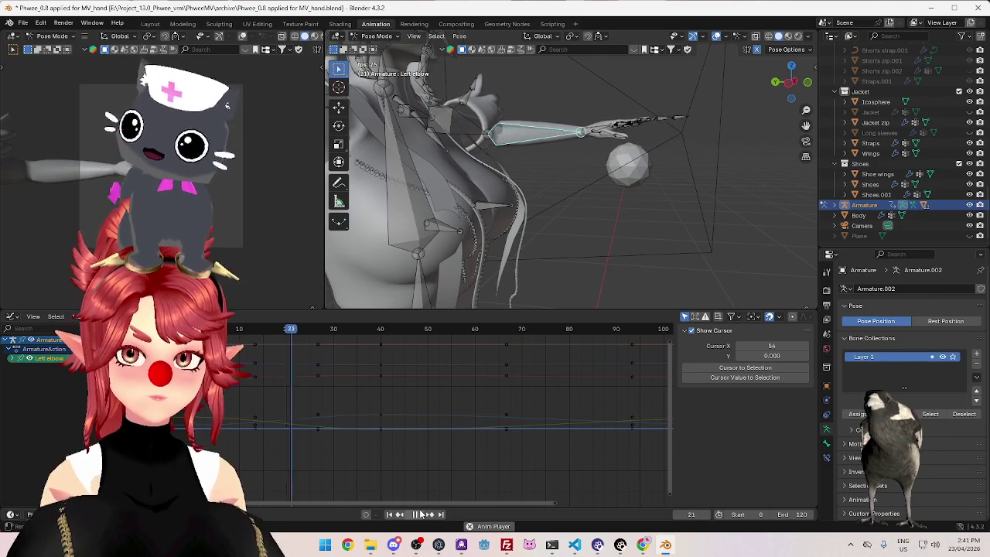
{"action": "left_click", "coordinate": [419, 514]}
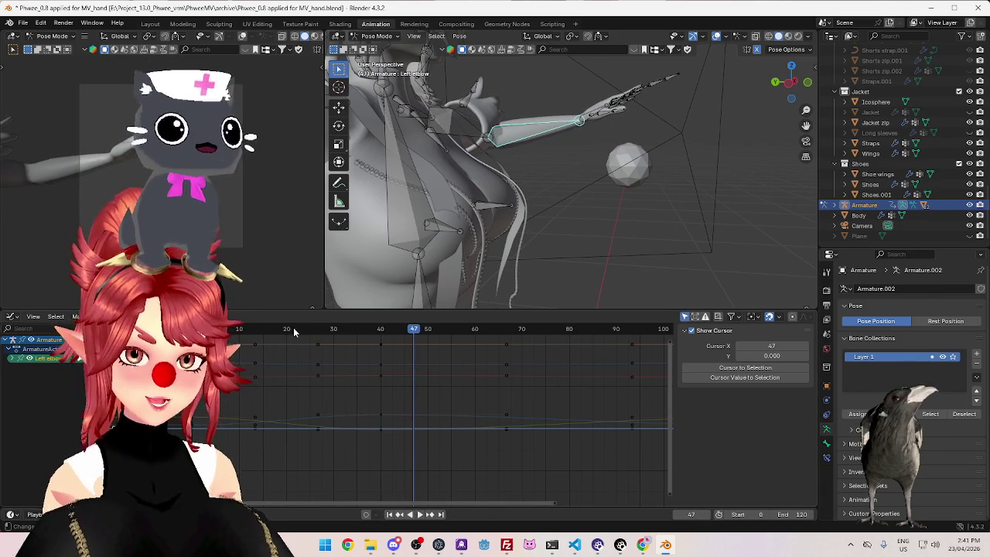
{"action": "left_click_drag", "start_coordinate": [355, 504], "coordinate": [530, 512]}
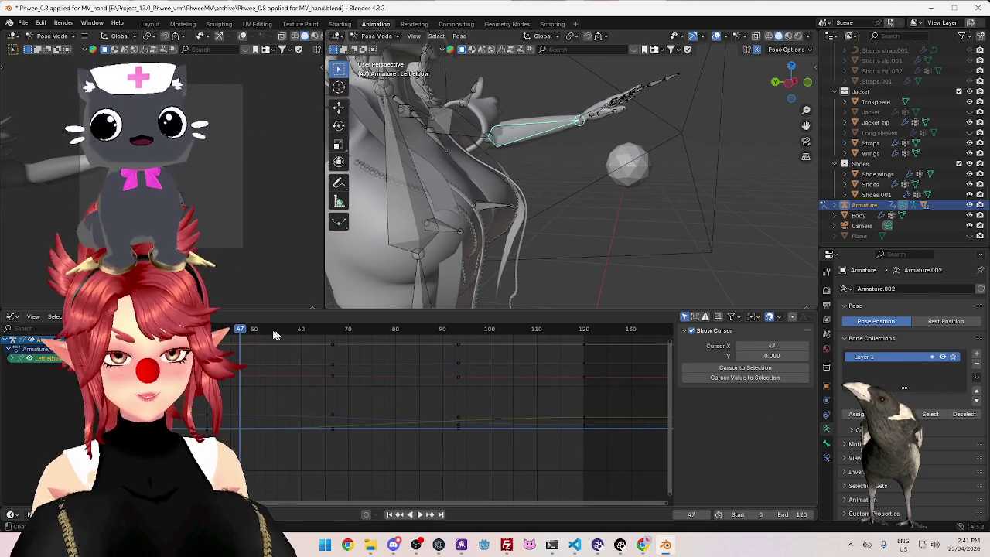
{"action": "key", "text": "space"}
{"action": "left_click_drag", "start_coordinate": [372, 349], "coordinate": [583, 370]}
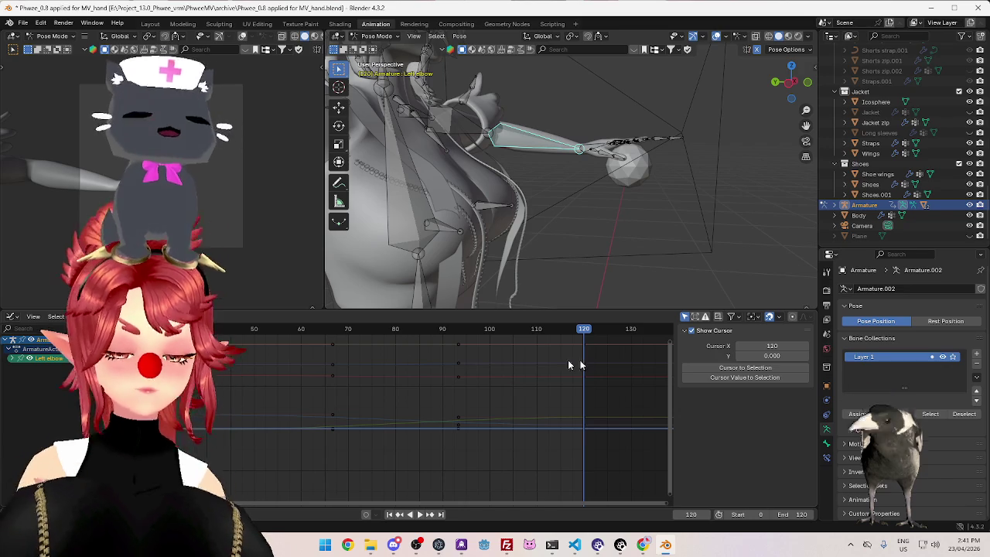
{"action": "left_click", "coordinate": [609, 146]}
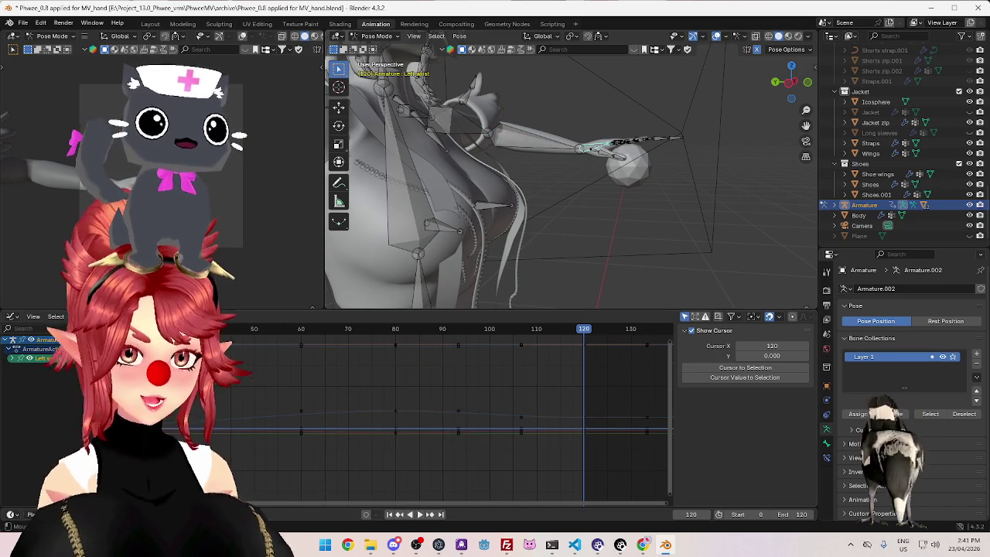
Switch the lower editor back to the Dope Sheet and scrub the playhead
{"action": "left_click", "coordinate": [14, 320]}
{"action": "left_click", "coordinate": [266, 346]}
{"action": "key", "text": "space"}
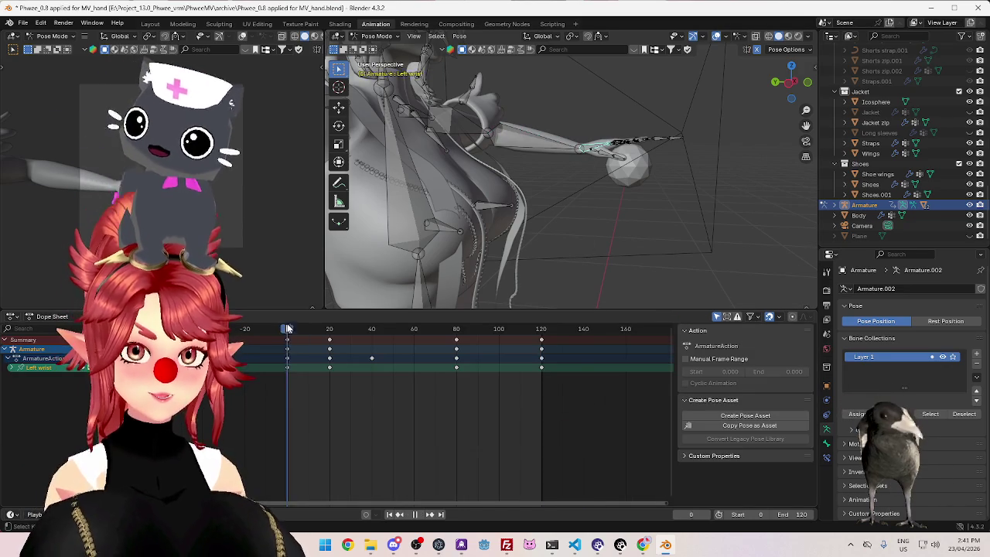
{"action": "mouse_move", "coordinate": [375, 331]}
{"action": "left_mouse_down"}
{"action": "mouse_move", "coordinate": [537, 347]}
{"action": "mouse_move", "coordinate": [286, 347]}
{"action": "left_mouse_up"}
Delete the Left wrist's later keyframes and insert a holding key at frame 120
{"action": "left_click_drag", "start_coordinate": [572, 410], "coordinate": [315, 371]}
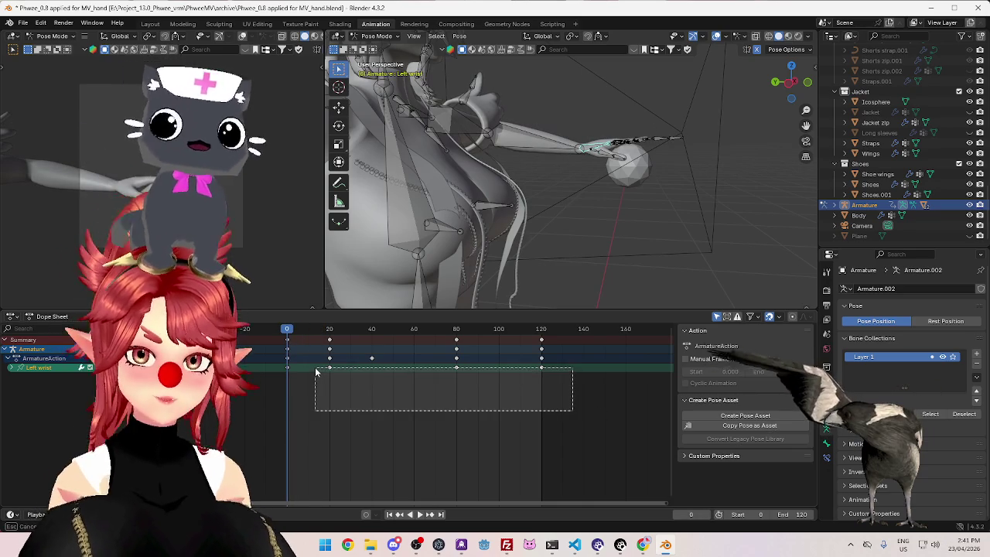
{"action": "key", "text": "Delete"}
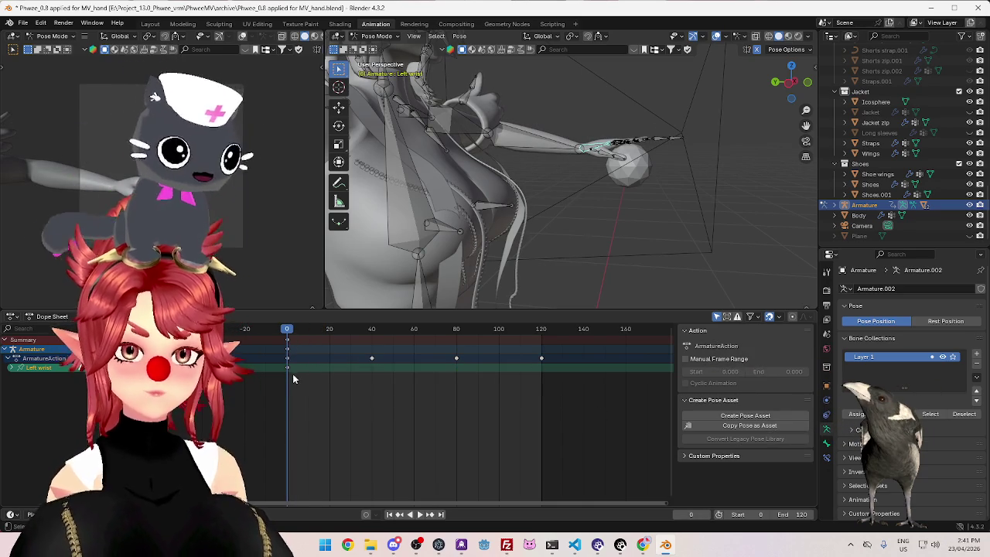
{"action": "left_click", "coordinate": [543, 330]}
{"action": "key", "text": "i"}
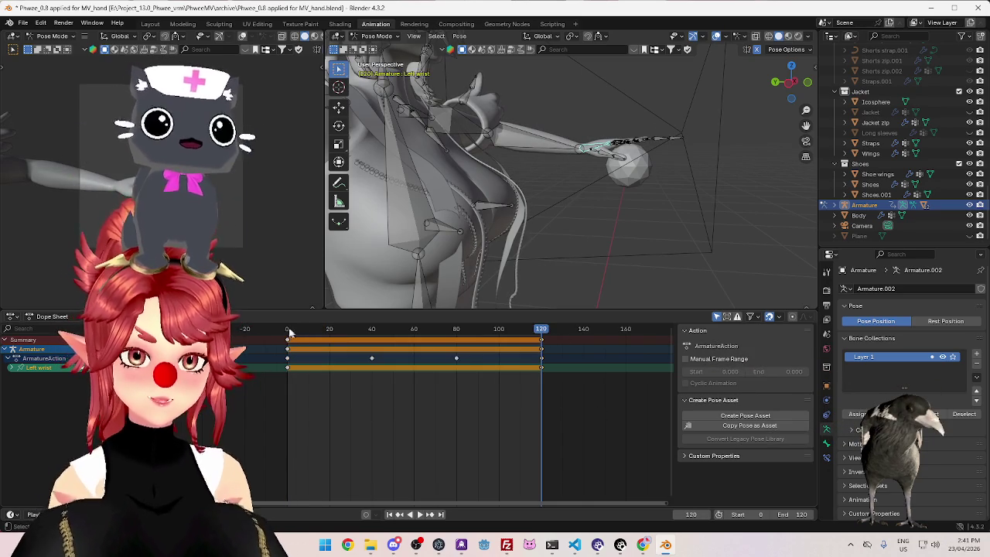
{"action": "key", "text": "space"}
{"action": "key", "text": "space"}
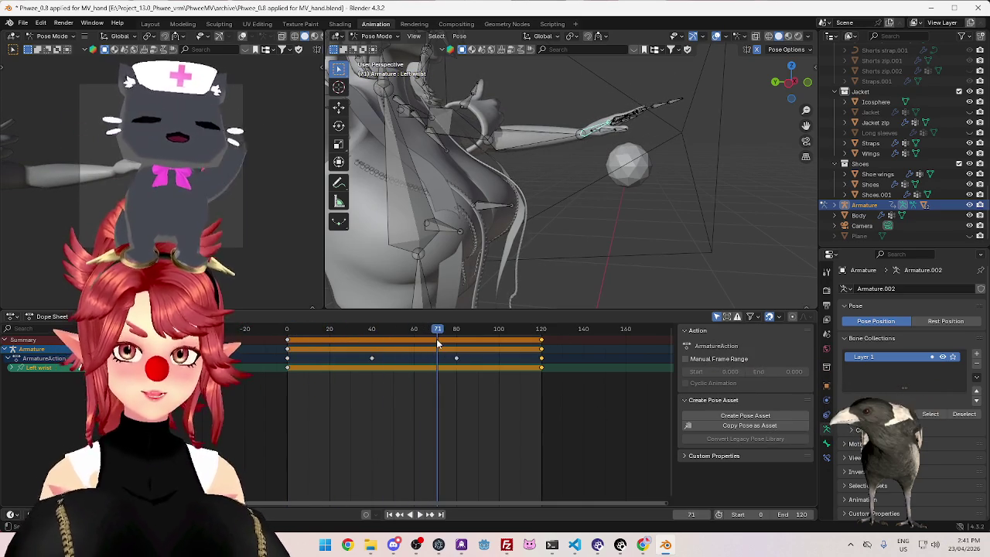
{"action": "key", "text": "shift+Left"}
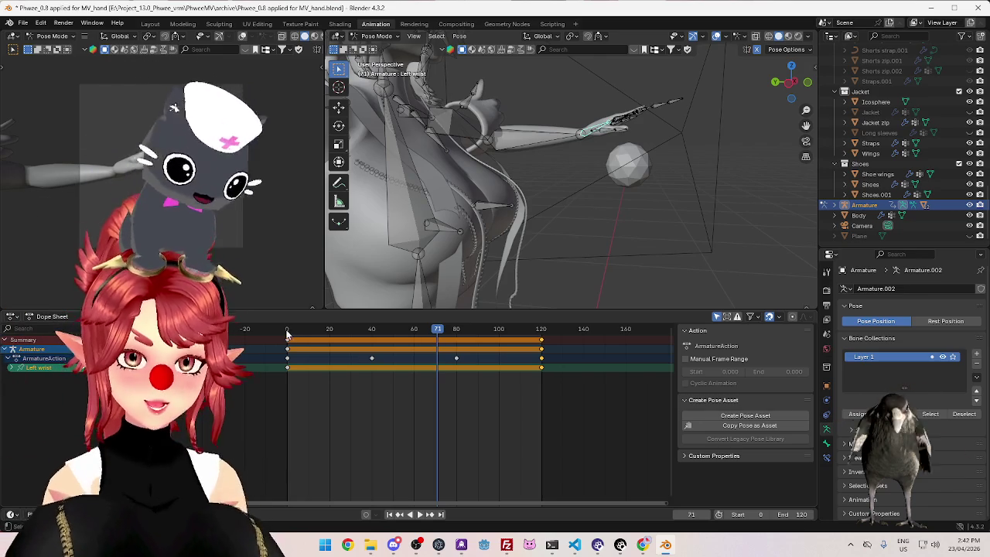
{"action": "middle_click_drag", "start_coordinate": [590, 179], "coordinate": [673, 150]}
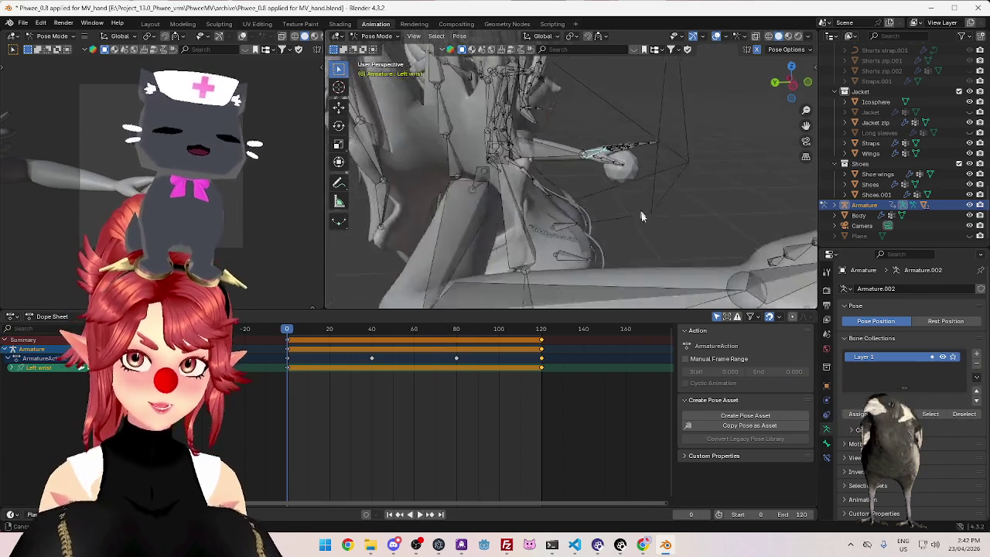
Re-rotate the Left wrist bone at frame 120 and deselect all keyframes
{"action": "left_click", "coordinate": [442, 329]}
{"action": "key", "text": "space"}
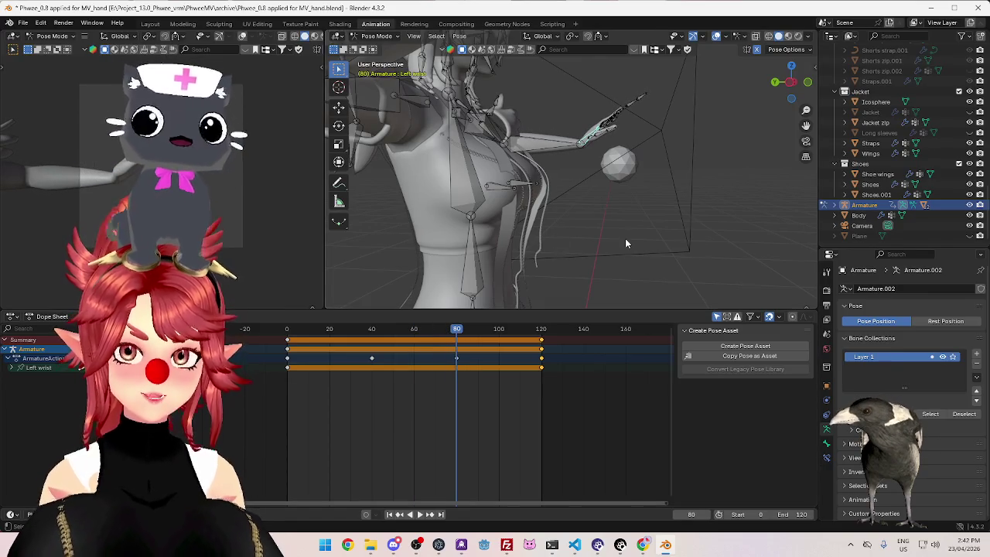
{"action": "left_click_drag", "start_coordinate": [459, 333], "coordinate": [538, 340]}
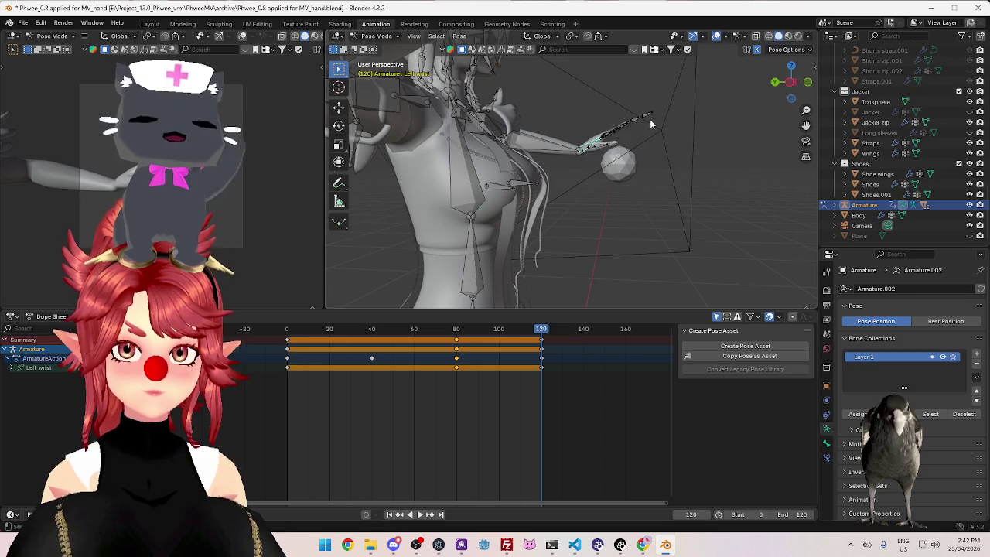
{"action": "key", "text": "r"}
{"action": "left_click", "coordinate": [657, 181]}
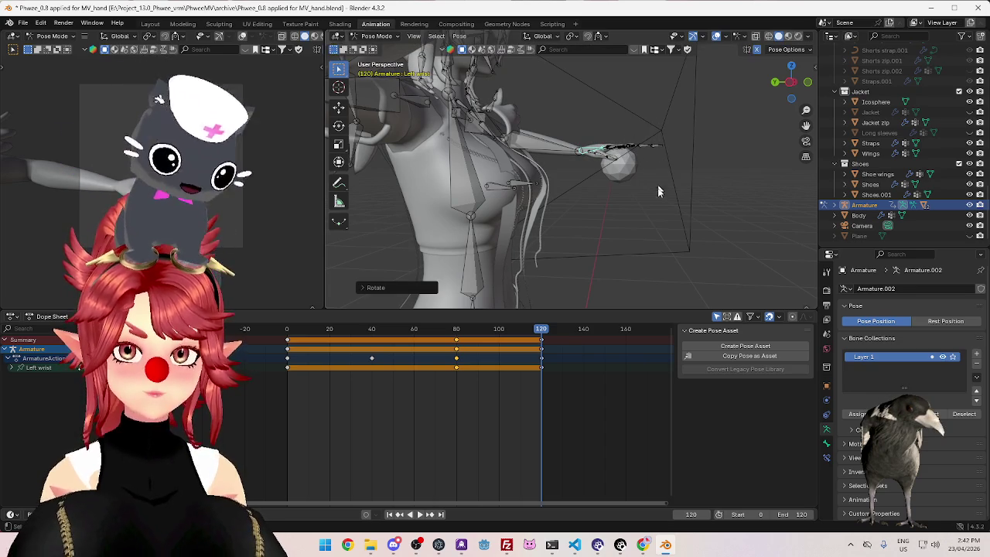
{"action": "left_click", "coordinate": [553, 367]}
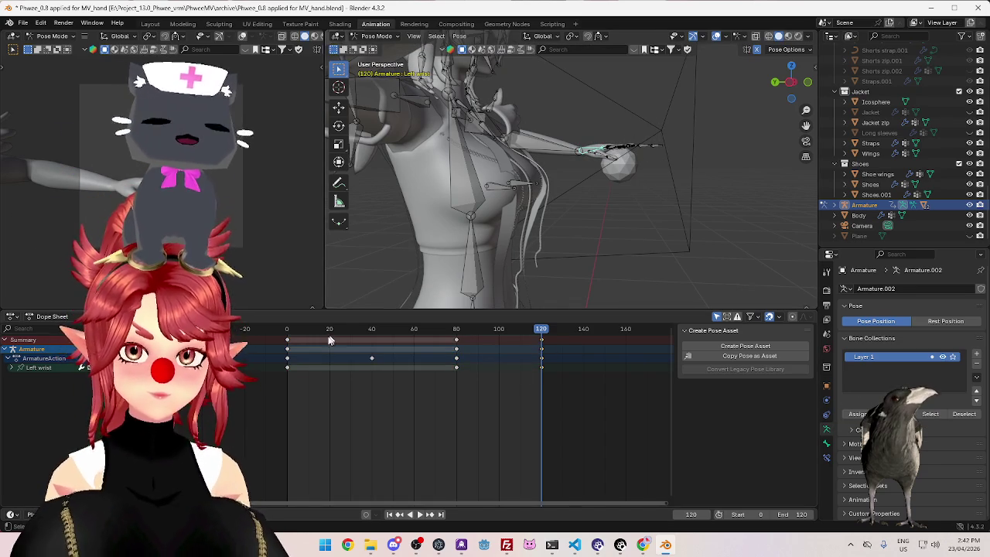
Rotate the Left wrist bone at frame 20, key it, and play back the reach
{"action": "left_click", "coordinate": [287, 334]}
{"action": "key", "text": "space"}
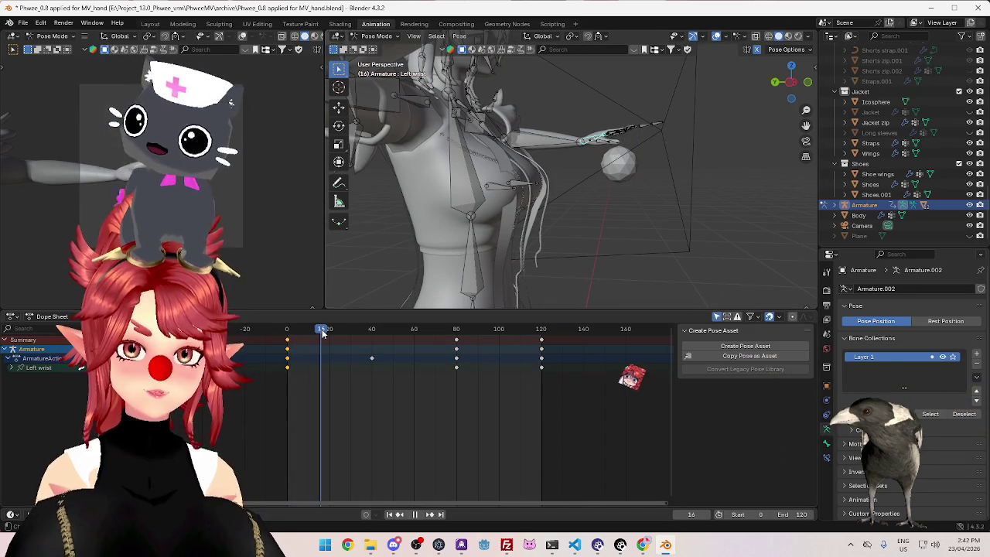
{"action": "key", "text": "r"}
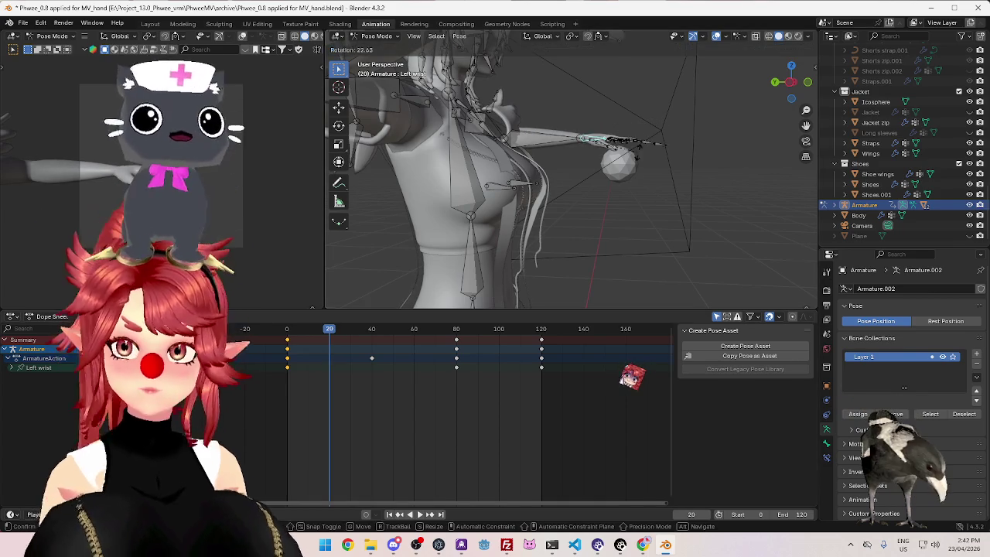
{"action": "left_click", "coordinate": [652, 192]}
{"action": "key", "text": "i"}
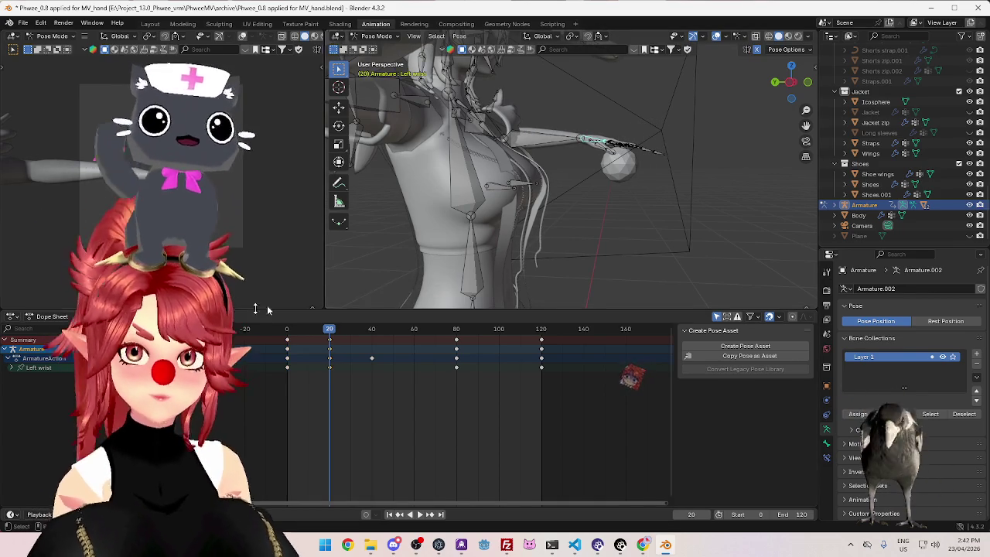
{"action": "key", "text": "space"}
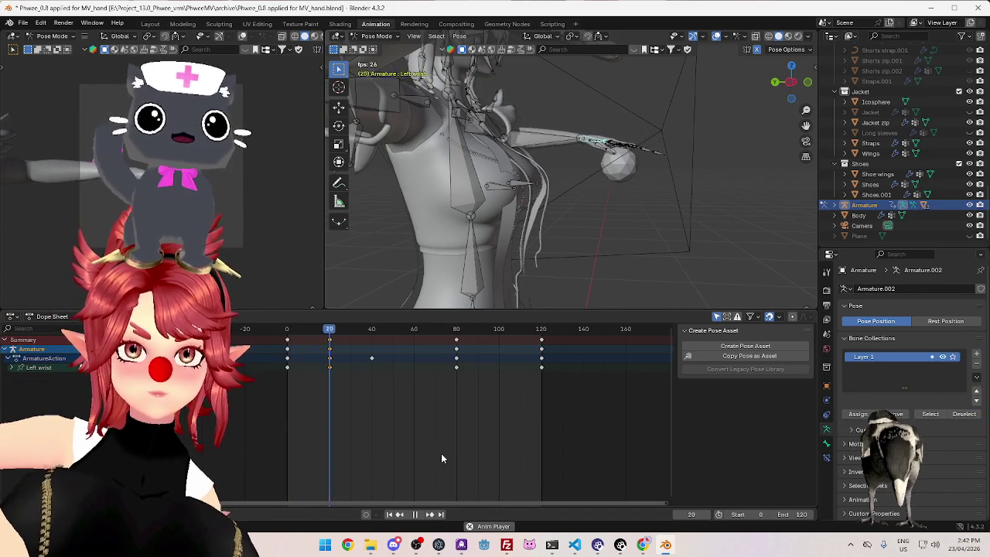
{"action": "key", "text": "space"}
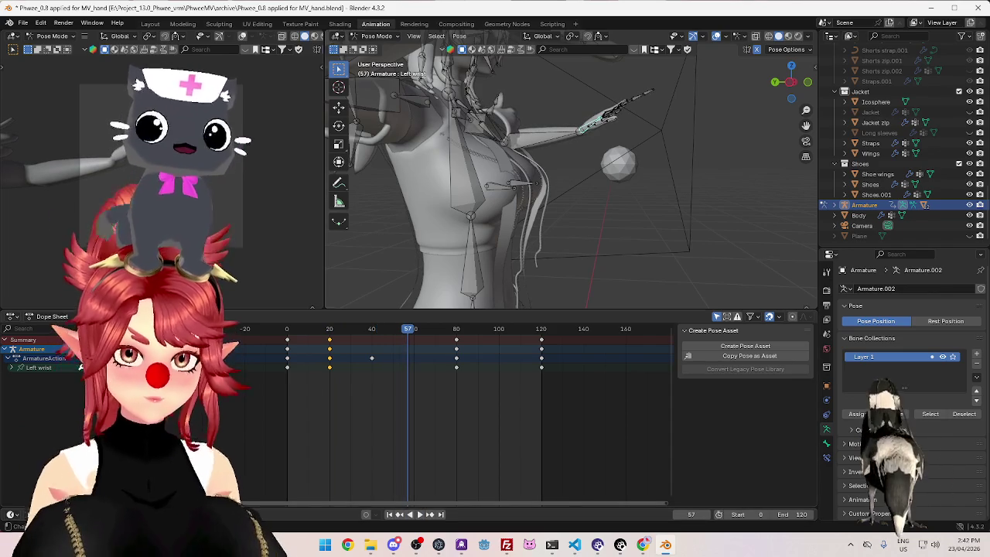
Switch the lower Dope Sheet area to the Graph Editor
{"action": "left_click", "coordinate": [37, 319]}
{"action": "left_click", "coordinate": [47, 341]}
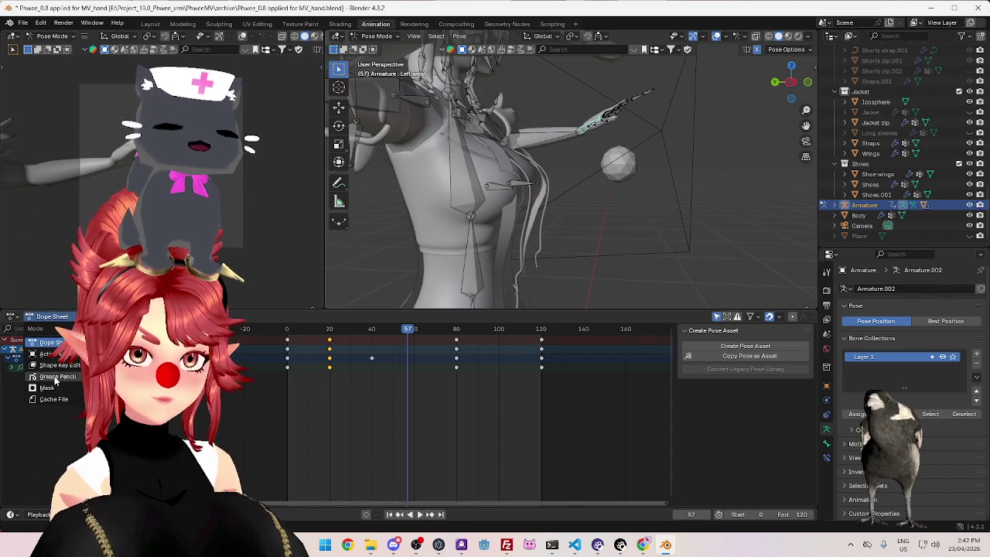
{"action": "left_click", "coordinate": [47, 342]}
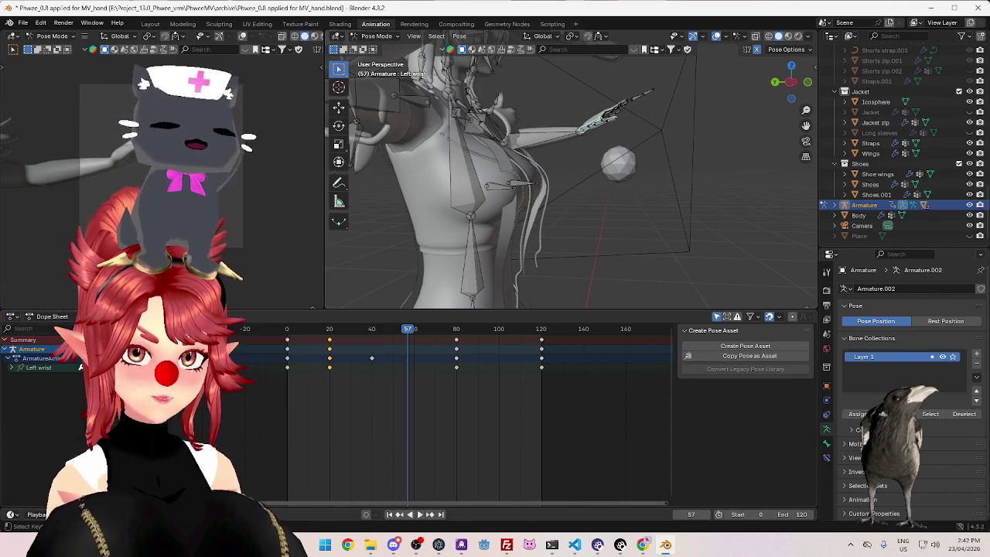
{"action": "left_click", "coordinate": [28, 320]}
{"action": "left_click", "coordinate": [35, 356]}
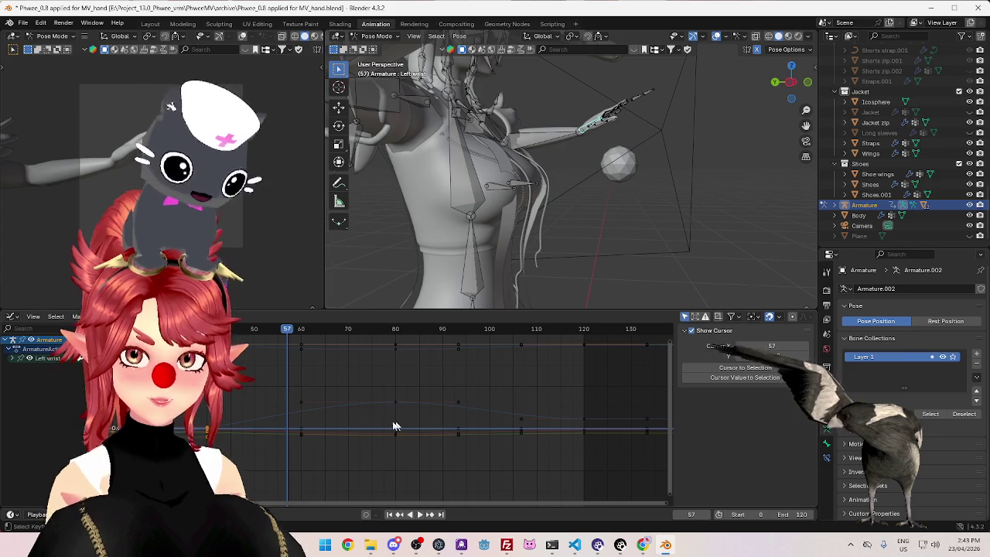
Box-select the left wrist's keys and set their interpolation to Linear
{"action": "scroll", "coordinate": [508, 420], "scroll_direction": "up", "scroll_amount": 3}
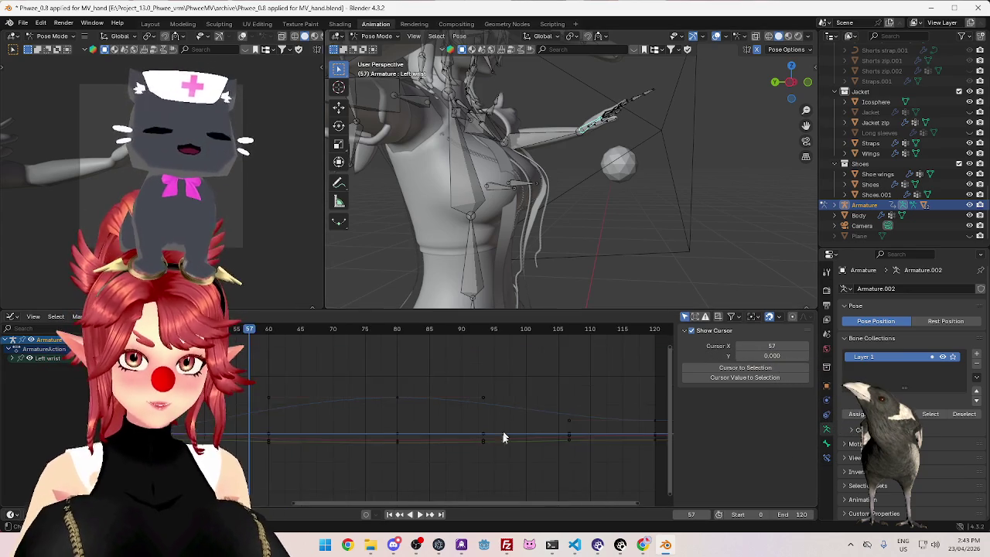
{"action": "left_click_drag", "start_coordinate": [406, 504], "coordinate": [477, 507]}
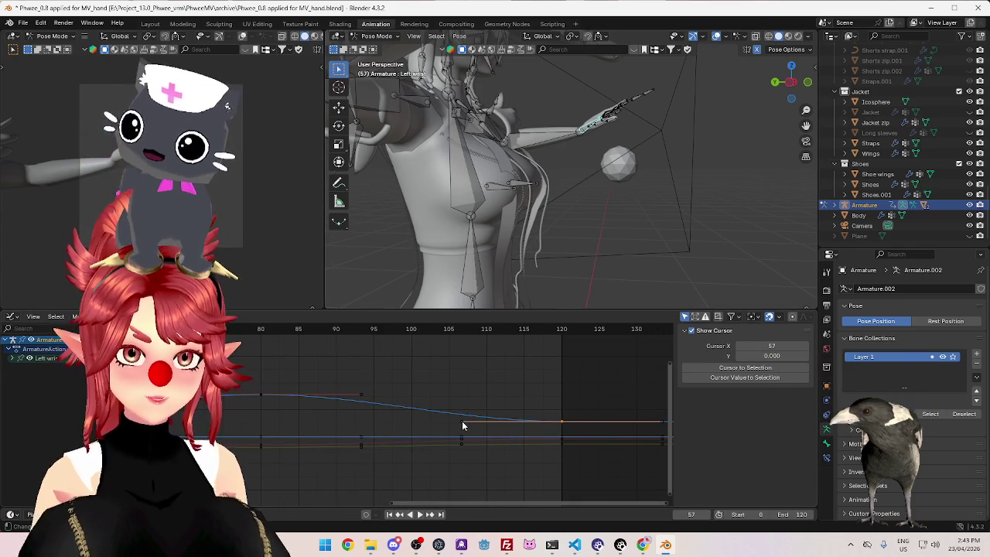
{"action": "right_click", "coordinate": [548, 420]}
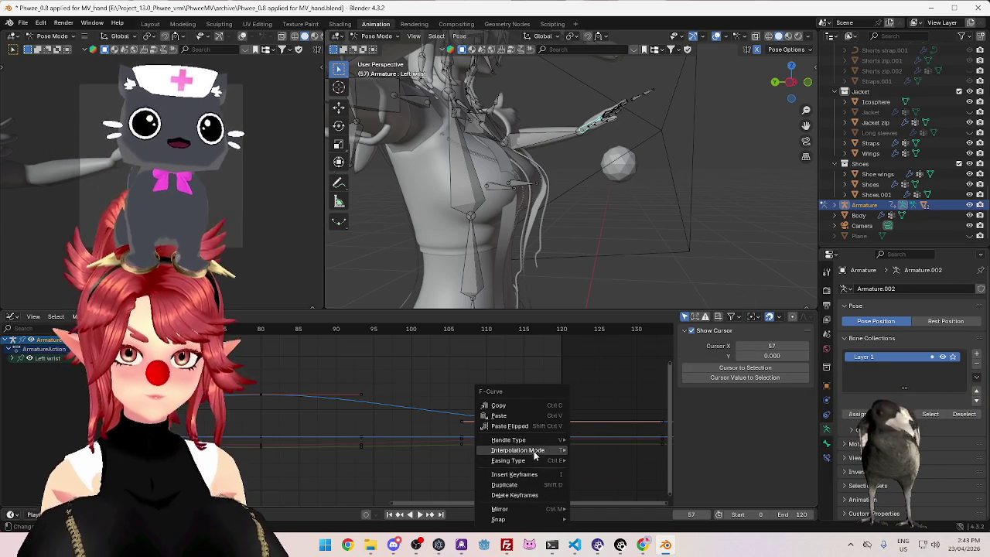
{"action": "left_click", "coordinate": [592, 395]}
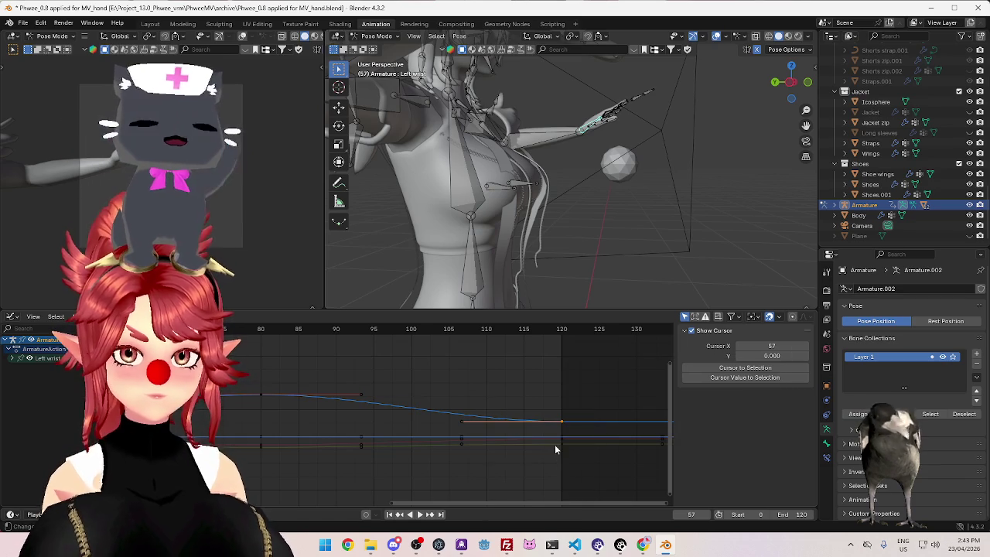
Add a Make Cyclic modifier so the wrist curves repeat beyond frame 120
{"action": "scroll", "coordinate": [489, 423], "scroll_direction": "down", "scroll_amount": 3}
{"action": "key", "text": "shift+e"}
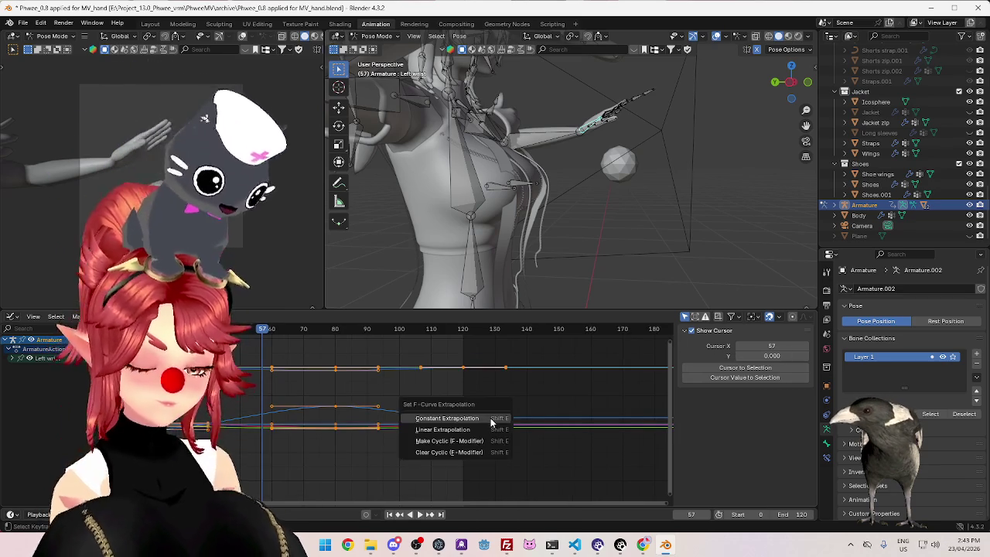
{"action": "left_click", "coordinate": [487, 442]}
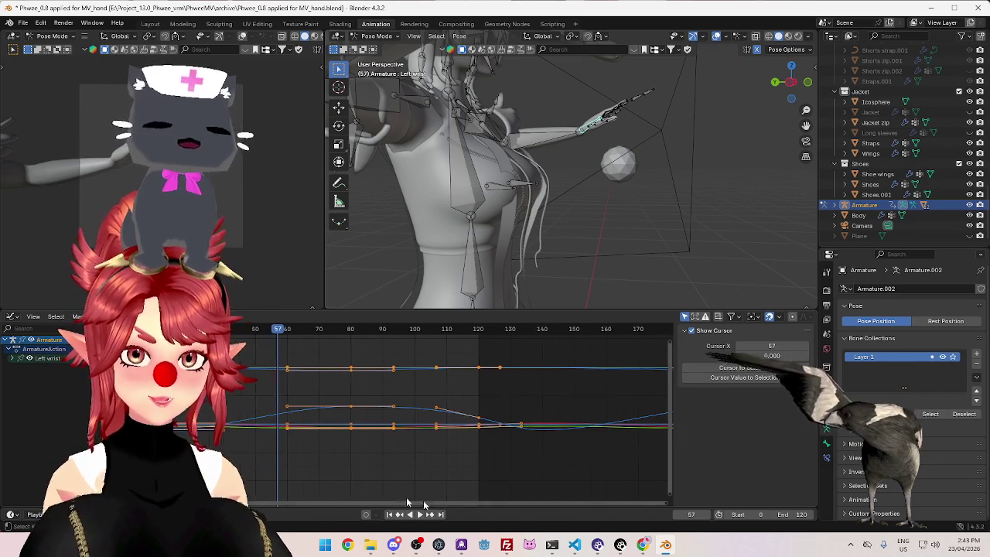
Start playback of the reach animation and select the left elbow bone
{"action": "scroll", "coordinate": [447, 497], "scroll_direction": "left", "scroll_amount": 5, "text": "ctrl"}
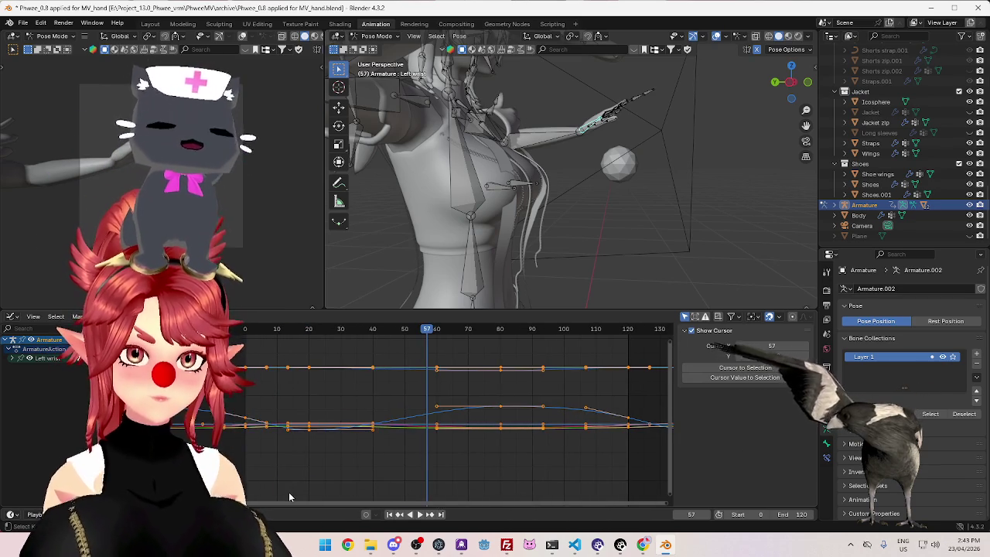
{"action": "left_click", "coordinate": [420, 515]}
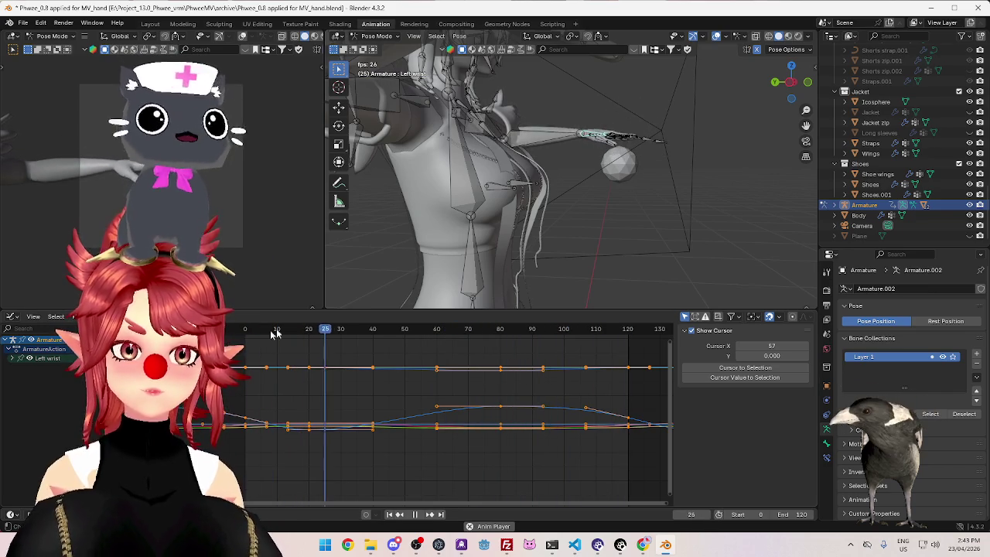
{"action": "left_click", "coordinate": [542, 143]}
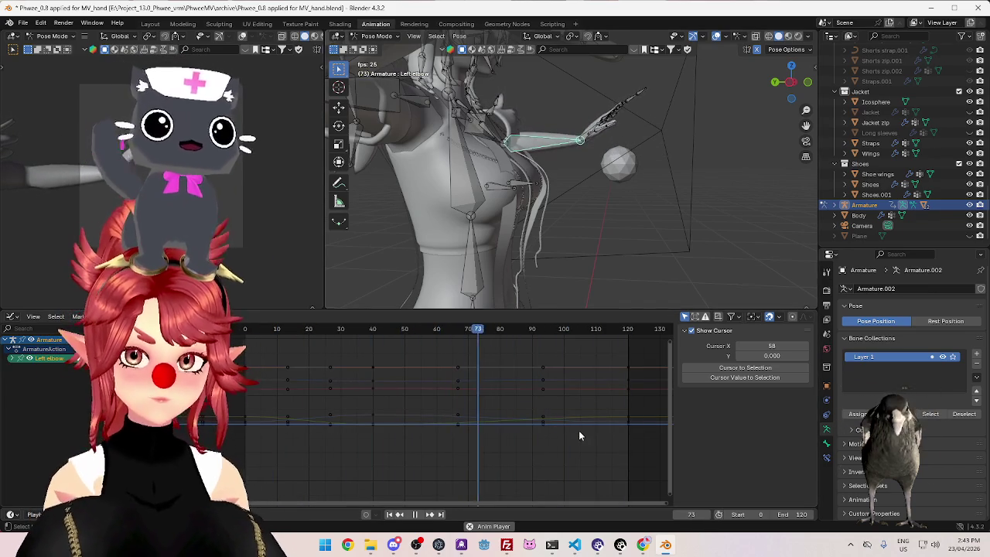
Select all of the left elbow's keyframes and set their interpolation to Linear
{"action": "key", "text": "a"}
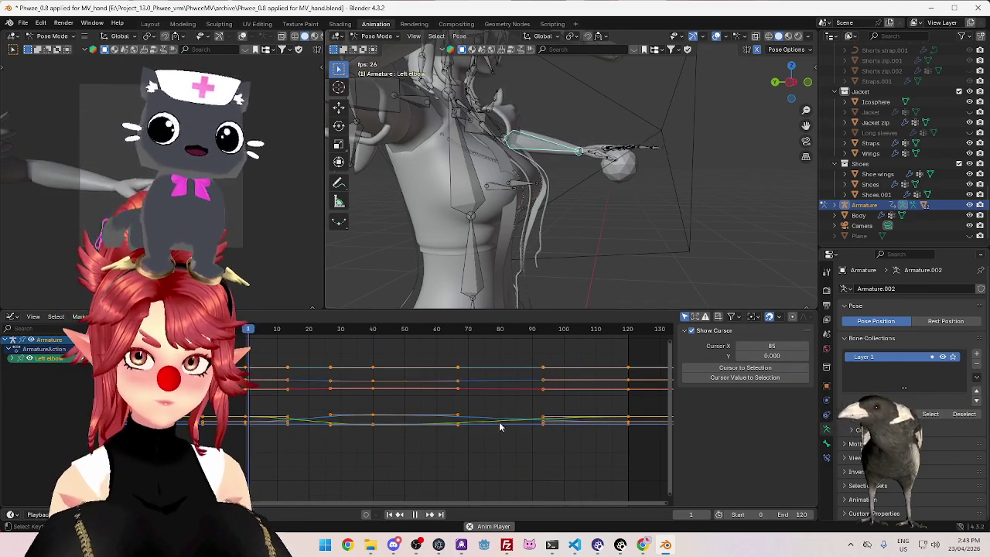
{"action": "right_click", "coordinate": [498, 413]}
{"action": "mouse_move", "coordinate": [464, 410]}
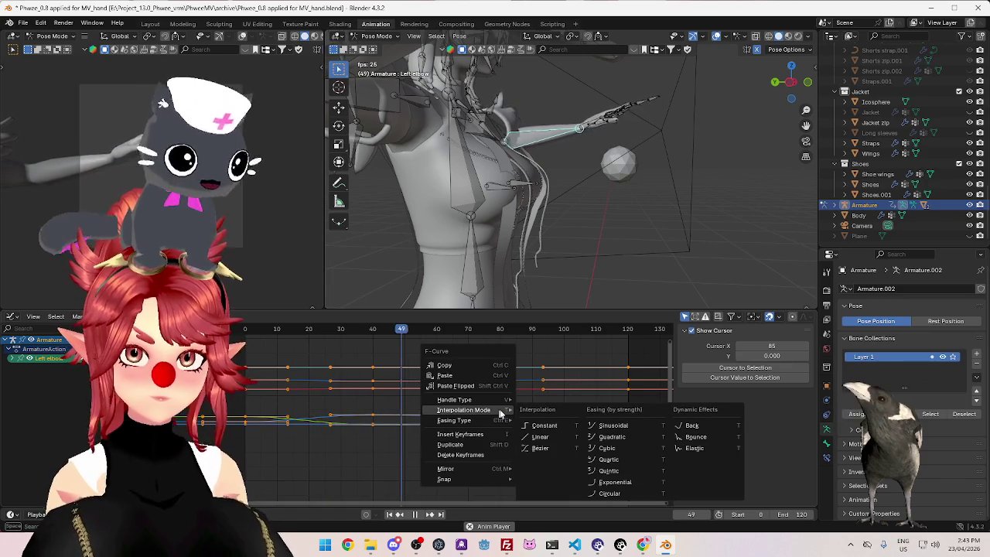
{"action": "left_click", "coordinate": [545, 441]}
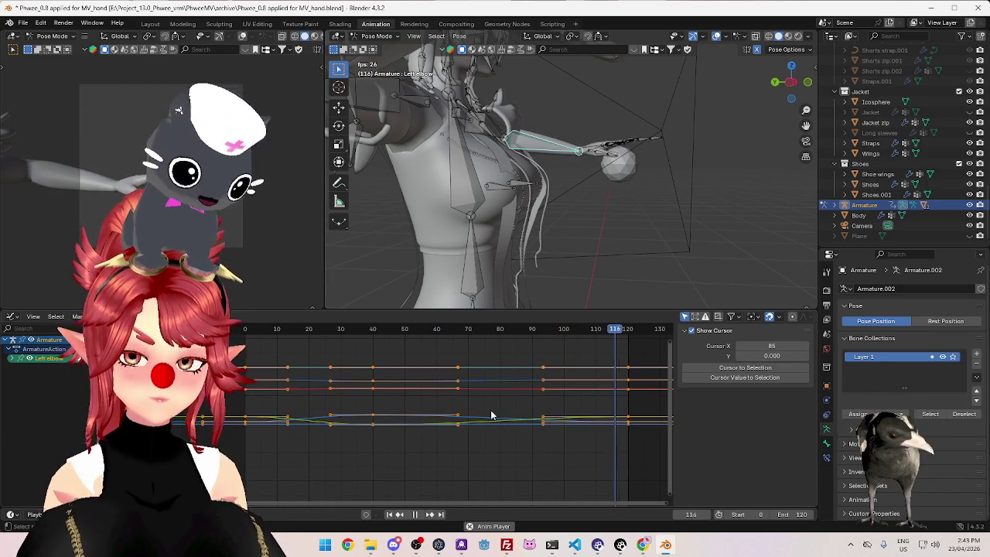
Make the elbow curves cyclic, then orbit out to view the whole scene
{"action": "scroll", "coordinate": [491, 415], "scroll_direction": "down", "scroll_amount": 2}
{"action": "left_click", "coordinate": [491, 412]}
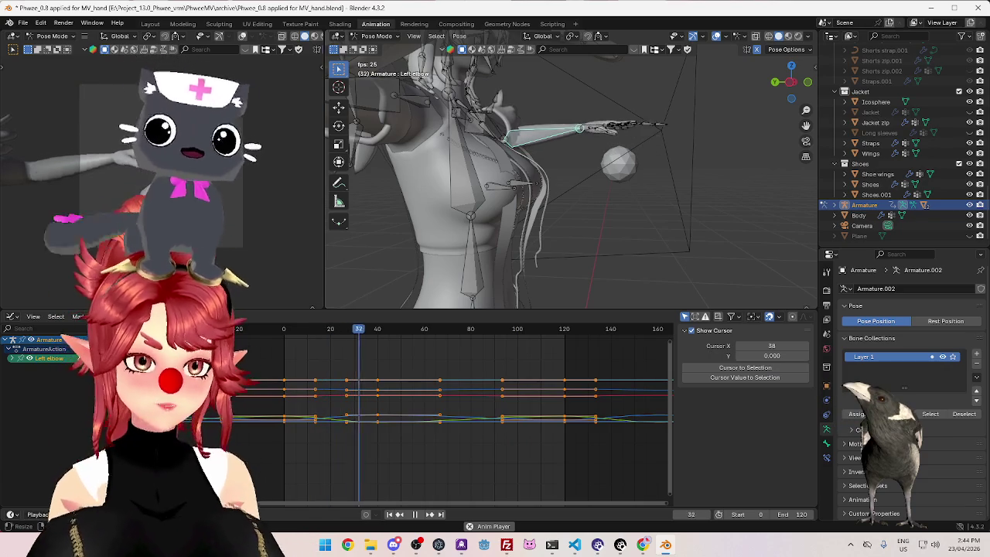
{"action": "mouse_move", "coordinate": [671, 200]}
{"action": "middle_mouse_down"}
{"action": "mouse_move", "coordinate": [687, 174]}
{"action": "mouse_move", "coordinate": [576, 205]}
{"action": "mouse_move", "coordinate": [588, 236]}
{"action": "mouse_move", "coordinate": [685, 193]}
{"action": "mouse_move", "coordinate": [666, 191]}
{"action": "middle_mouse_up"}
{"action": "scroll", "coordinate": [588, 241], "scroll_direction": "up", "scroll_amount": 5}
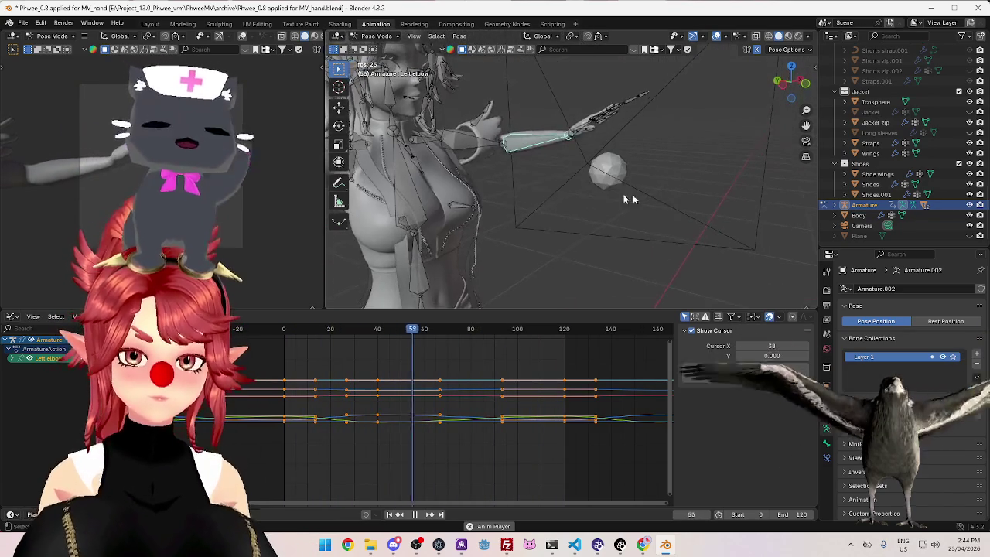
Show the Dope Sheet in the bottom editor again, orbit closer, and widen the 3D viewport
{"action": "left_click", "coordinate": [11, 317]}
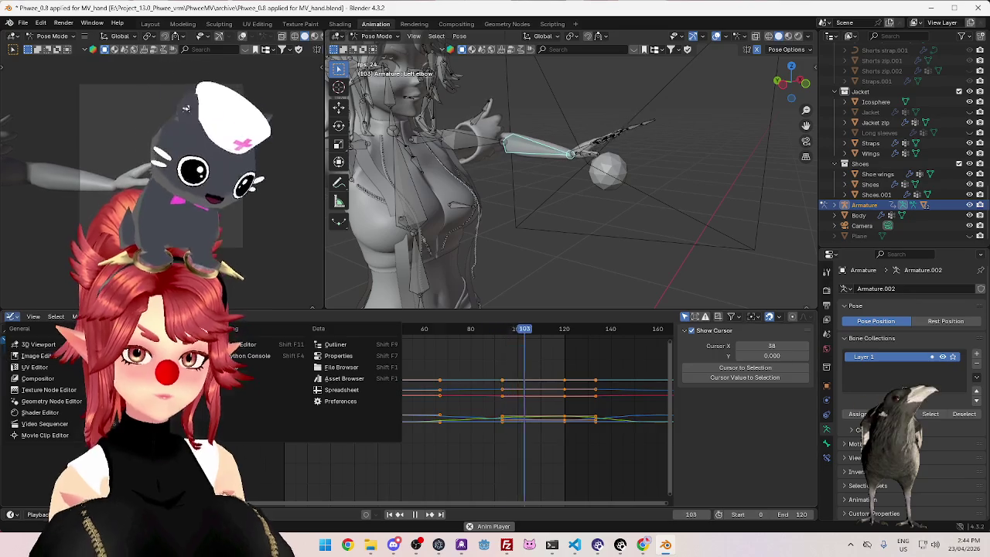
{"action": "left_click", "coordinate": [128, 344]}
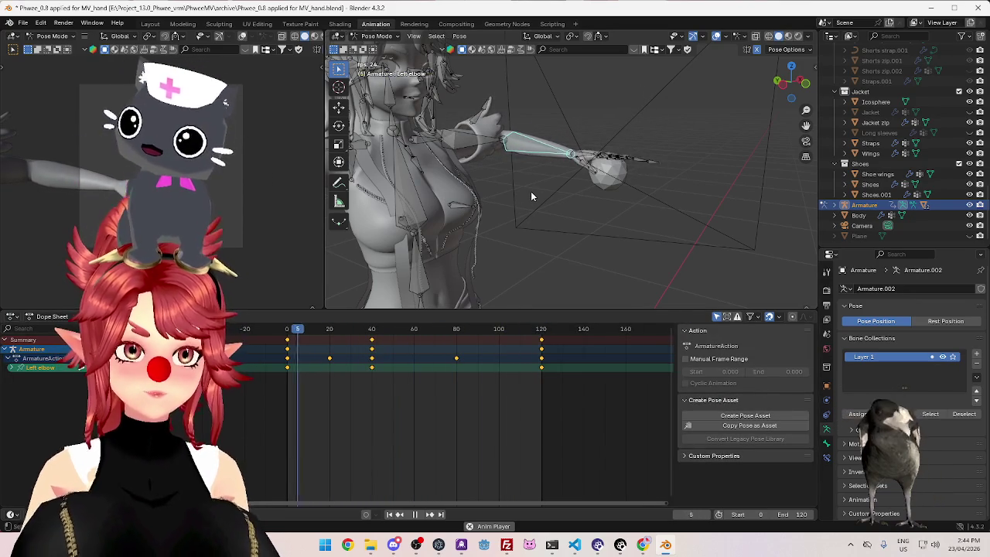
{"action": "mouse_move", "coordinate": [531, 197]}
{"action": "middle_mouse_down"}
{"action": "mouse_move", "coordinate": [592, 216]}
{"action": "mouse_move", "coordinate": [603, 176]}
{"action": "mouse_move", "coordinate": [625, 174]}
{"action": "mouse_move", "coordinate": [606, 197]}
{"action": "middle_mouse_up"}
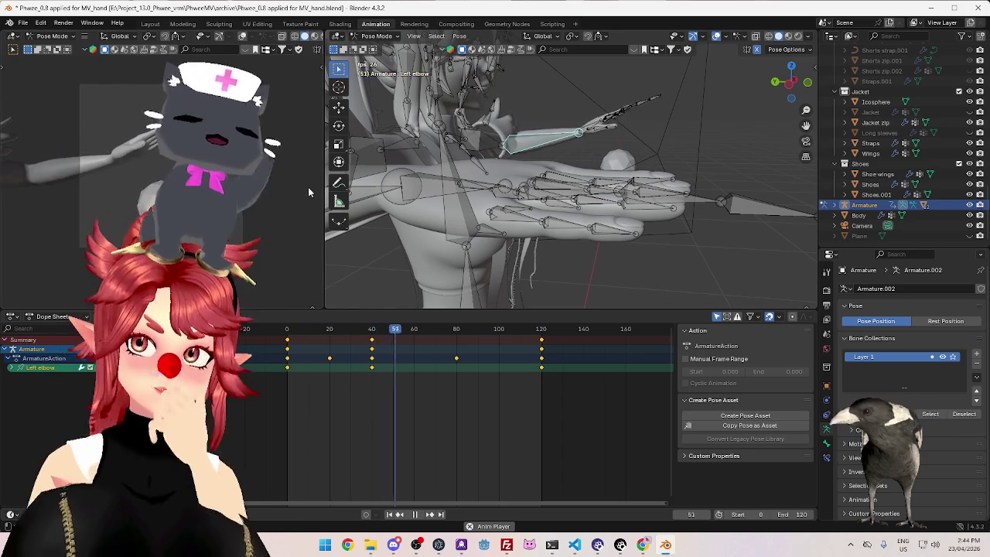
{"action": "mouse_move", "coordinate": [324, 209]}
{"action": "left_mouse_down"}
{"action": "mouse_move", "coordinate": [639, 231]}
{"action": "mouse_move", "coordinate": [280, 209]}
{"action": "left_mouse_up"}
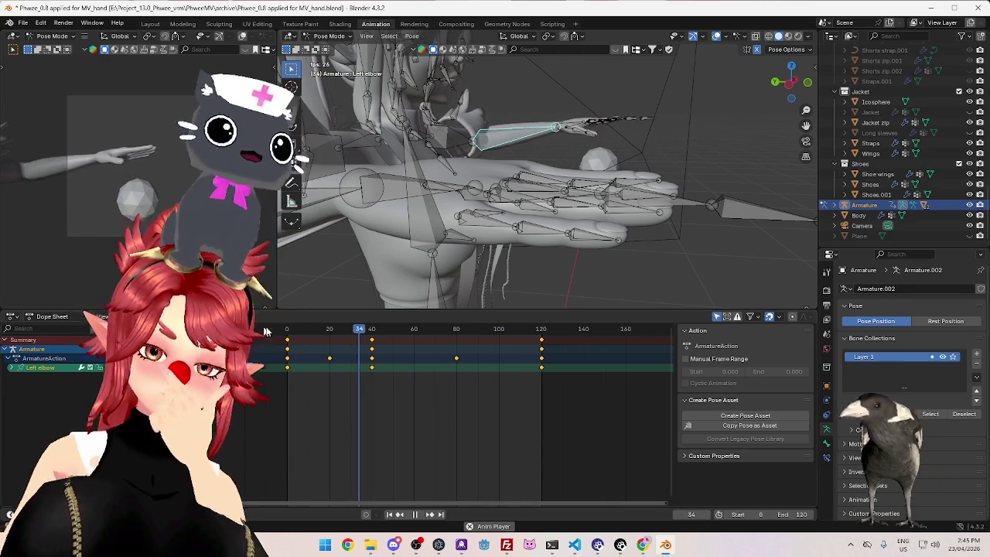
In Chrome, search Google for 'headpat gif' in a new tab and show image results
{"action": "key", "text": "alt+Tab"}
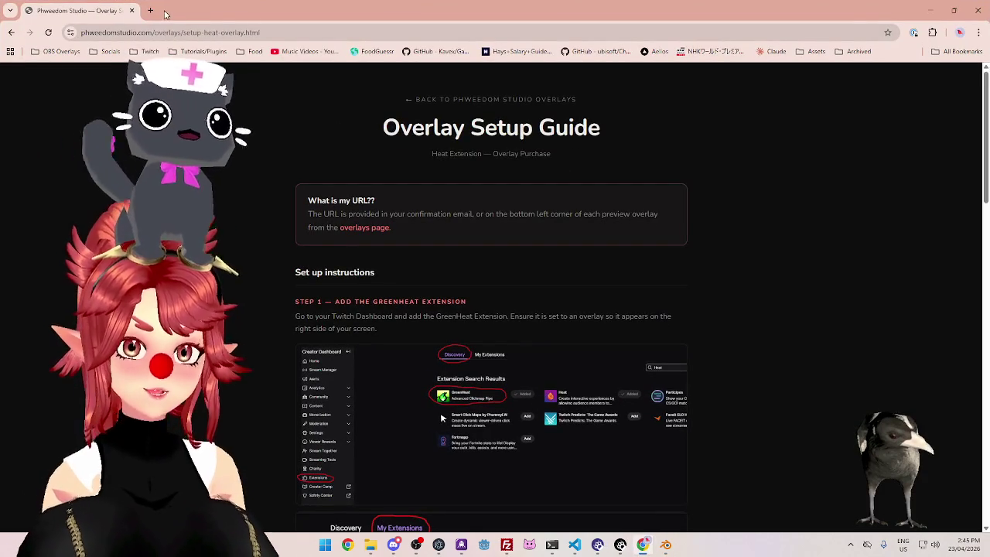
{"action": "left_click", "coordinate": [150, 11]}
{"action": "type", "text": "headpat "}
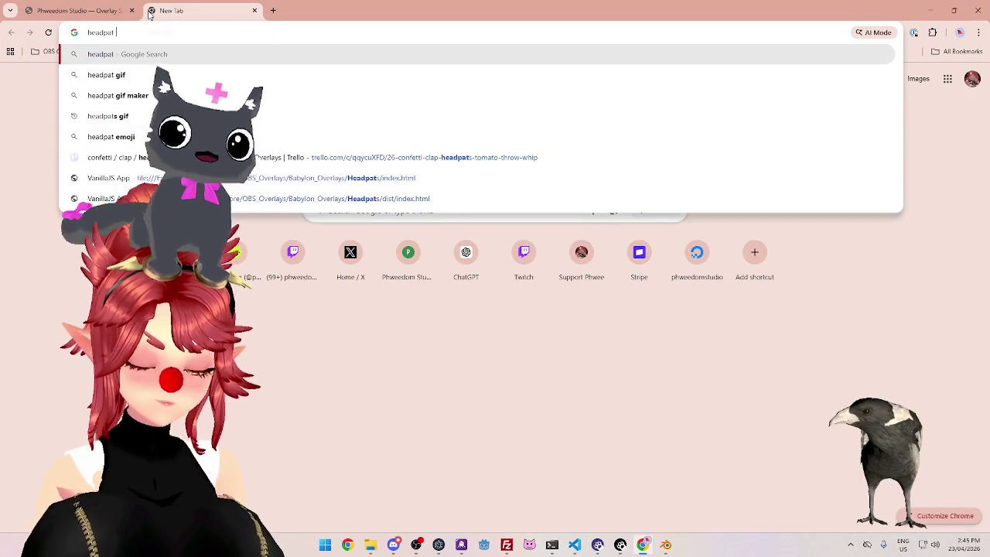
{"action": "type", "text": "gif"}
{"action": "key", "text": "Return"}
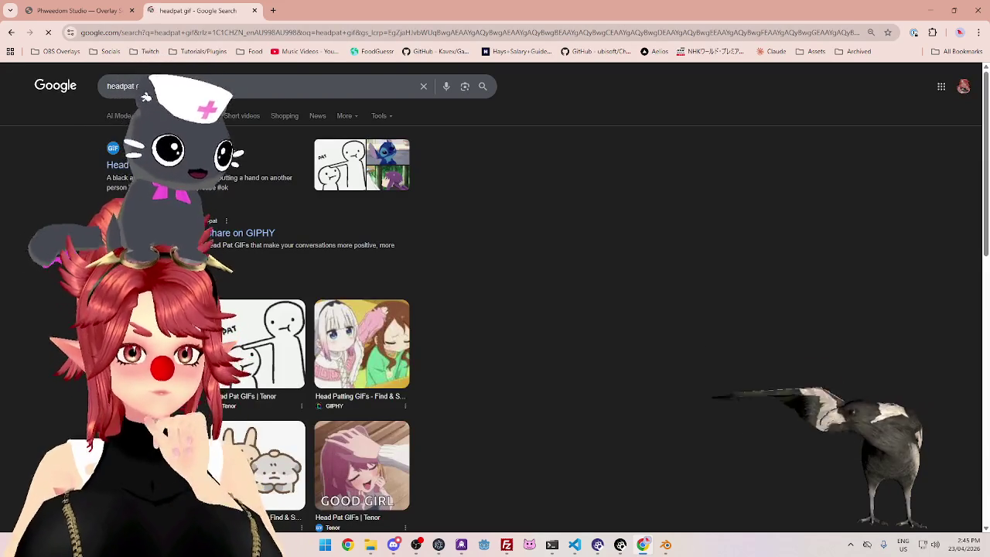
{"action": "left_click", "coordinate": [194, 115]}
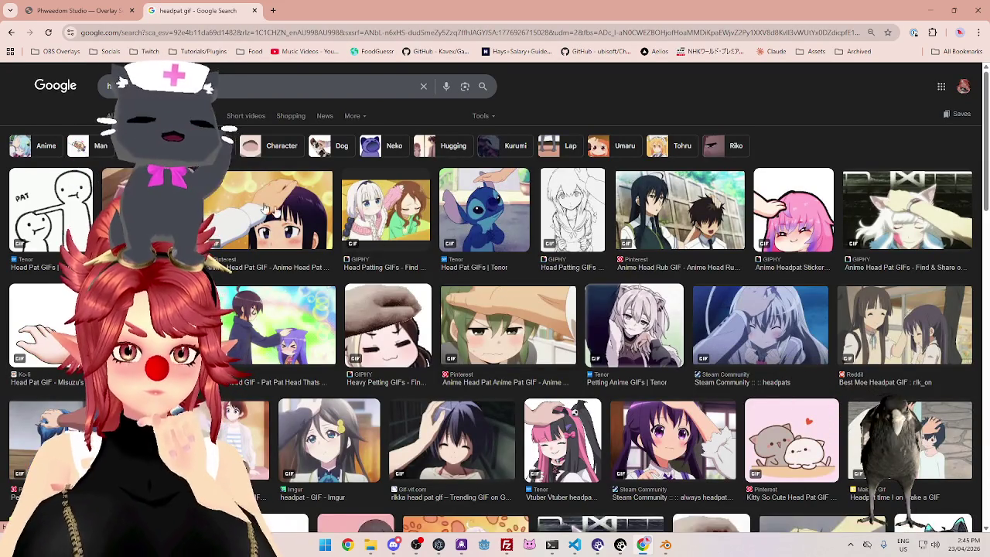
Refine the search to 'headpat gif stream', browse the images, then minimize Chrome
{"action": "left_click", "coordinate": [183, 78]}
{"action": "type", "text": "stream"}
{"action": "key", "text": "Return"}
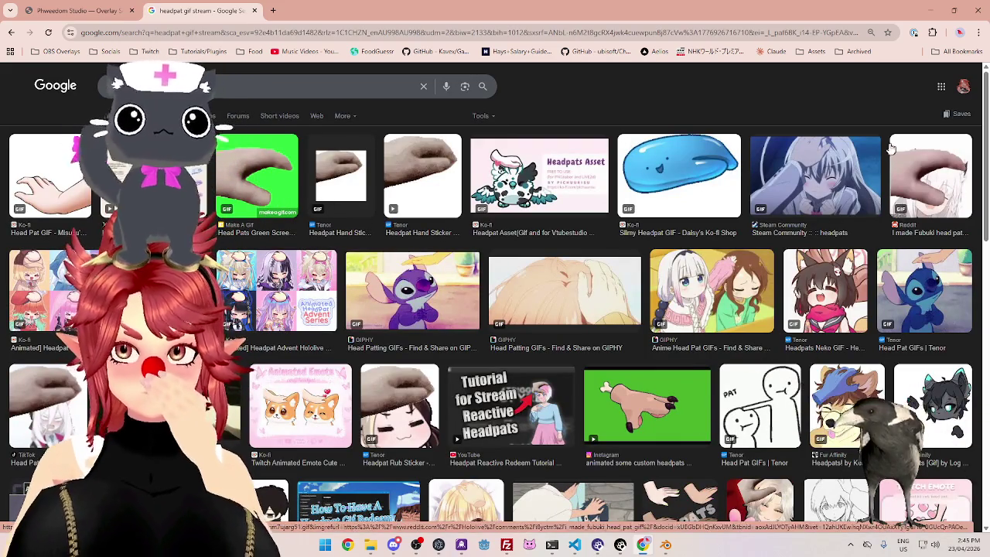
{"action": "scroll", "coordinate": [458, 303], "scroll_direction": "down", "scroll_amount": 1}
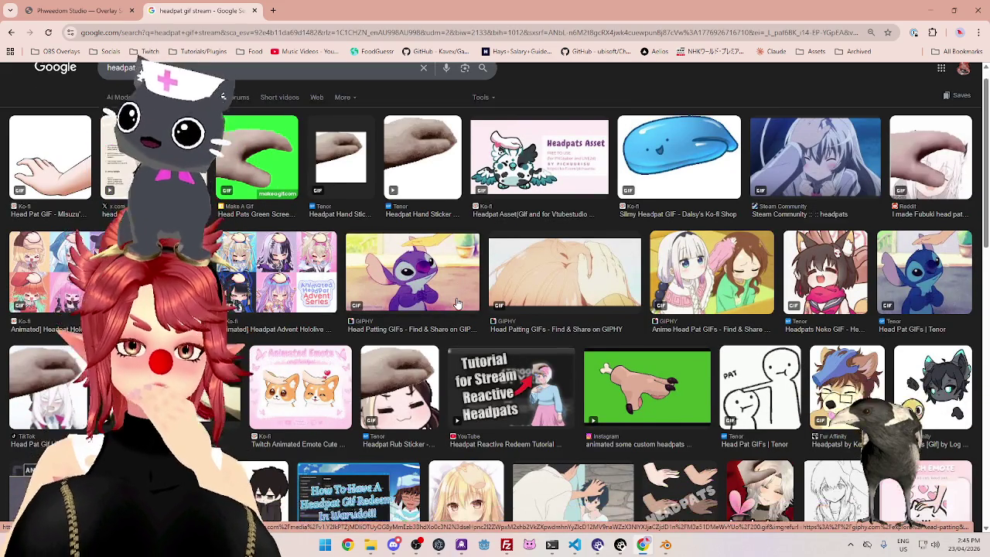
{"action": "scroll", "coordinate": [502, 159], "scroll_direction": "up", "scroll_amount": 1}
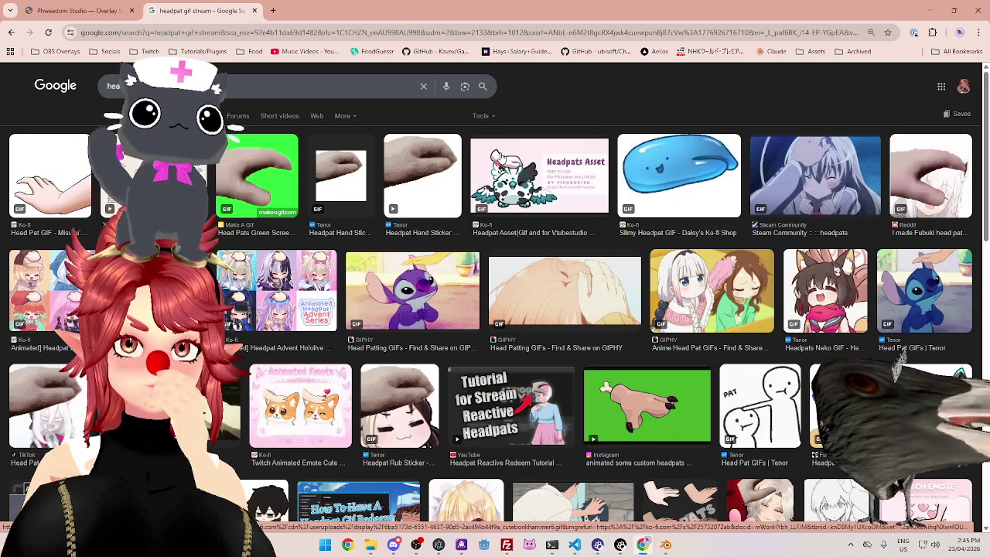
{"action": "scroll", "coordinate": [827, 171], "scroll_direction": "down", "scroll_amount": 4}
{"action": "scroll", "coordinate": [766, 252], "scroll_direction": "down", "scroll_amount": 1}
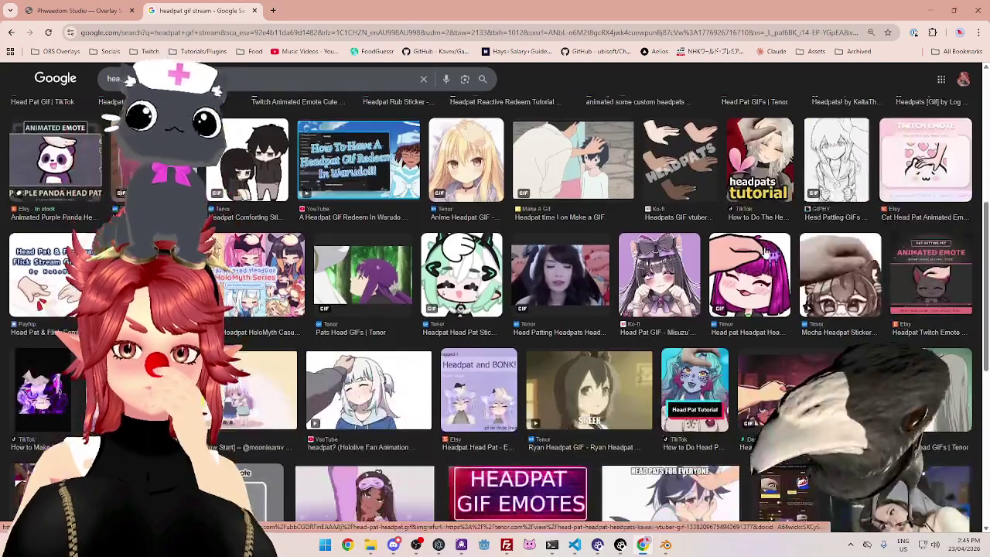
{"action": "scroll", "coordinate": [765, 252], "scroll_direction": "down", "scroll_amount": 4}
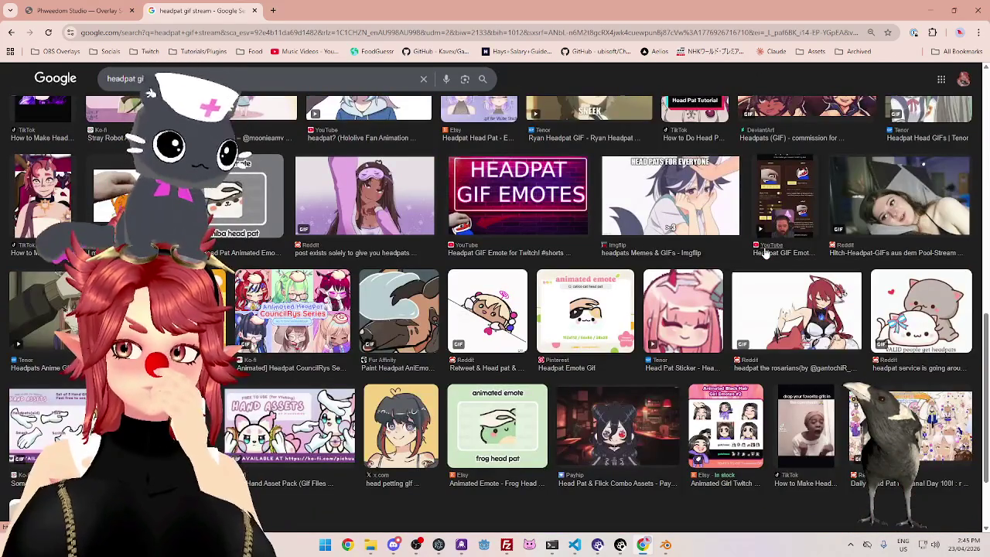
{"action": "scroll", "coordinate": [766, 252], "scroll_direction": "up", "scroll_amount": 4}
{"action": "scroll", "coordinate": [689, 337], "scroll_direction": "up", "scroll_amount": 4}
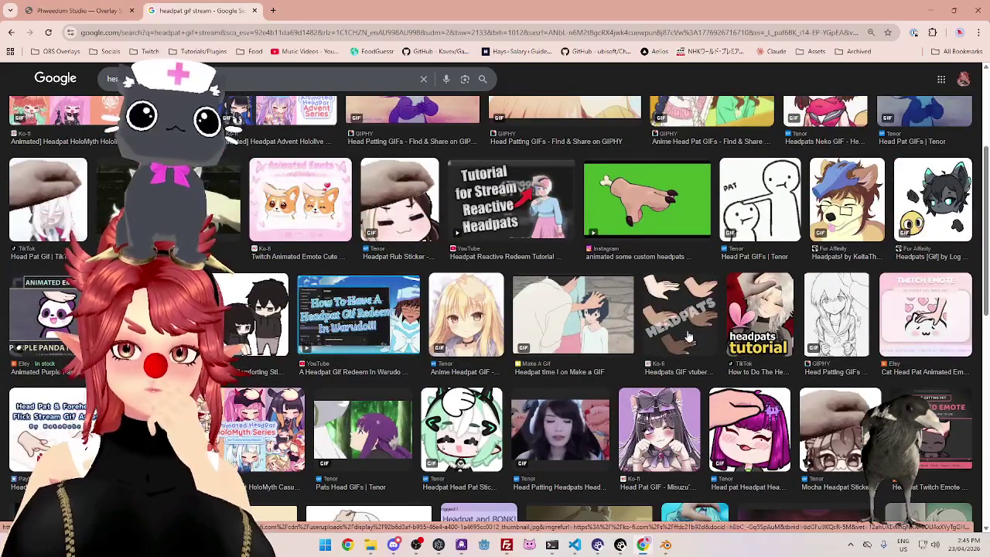
{"action": "scroll", "coordinate": [656, 294], "scroll_direction": "up", "scroll_amount": 2}
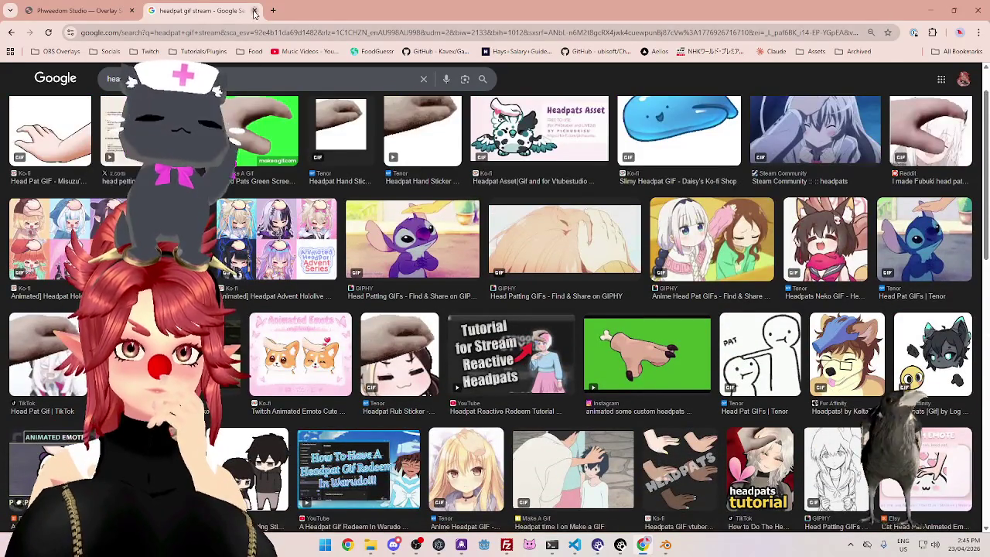
{"action": "key", "text": "ctrl+shift+Tab"}
{"action": "left_click", "coordinate": [933, 12]}
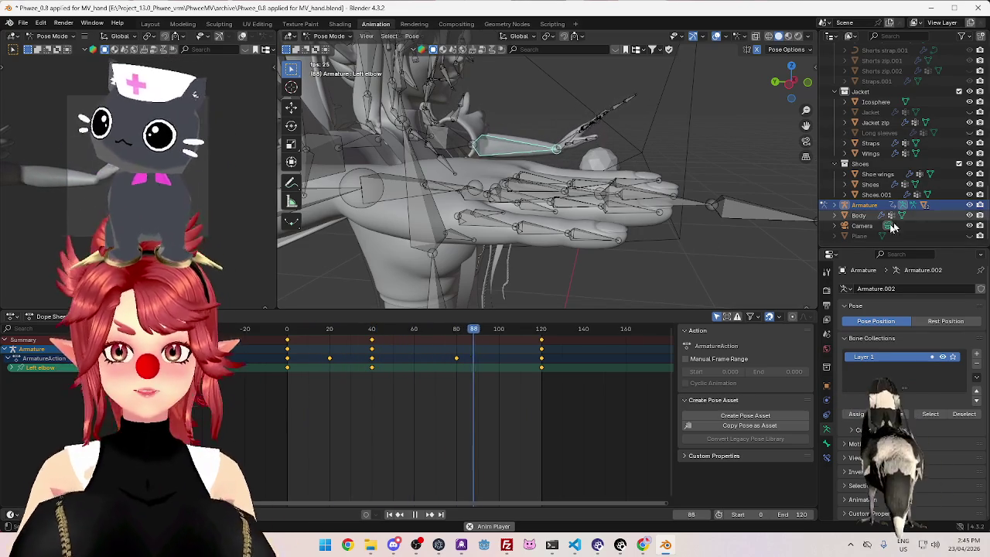
Select the Camera, show its transform values in the sidebar, and switch to Object Mode
{"action": "left_click", "coordinate": [866, 226]}
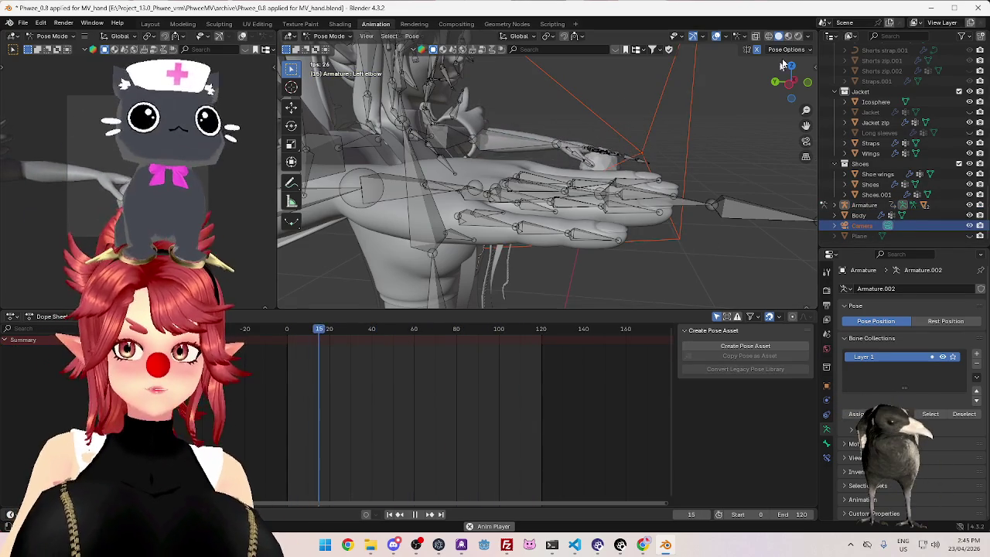
{"action": "left_click", "coordinate": [812, 68]}
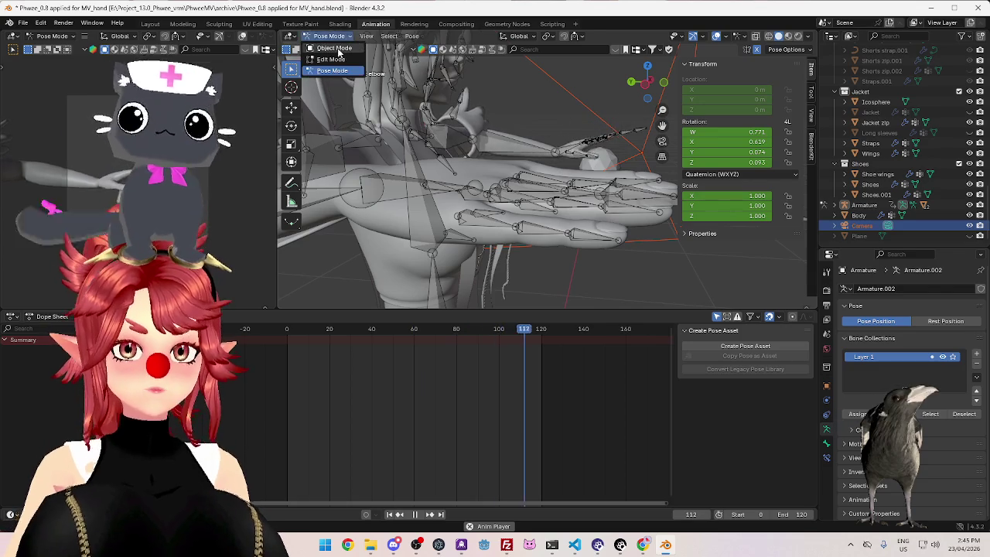
{"action": "left_click", "coordinate": [338, 52]}
{"action": "left_click", "coordinate": [862, 225]}
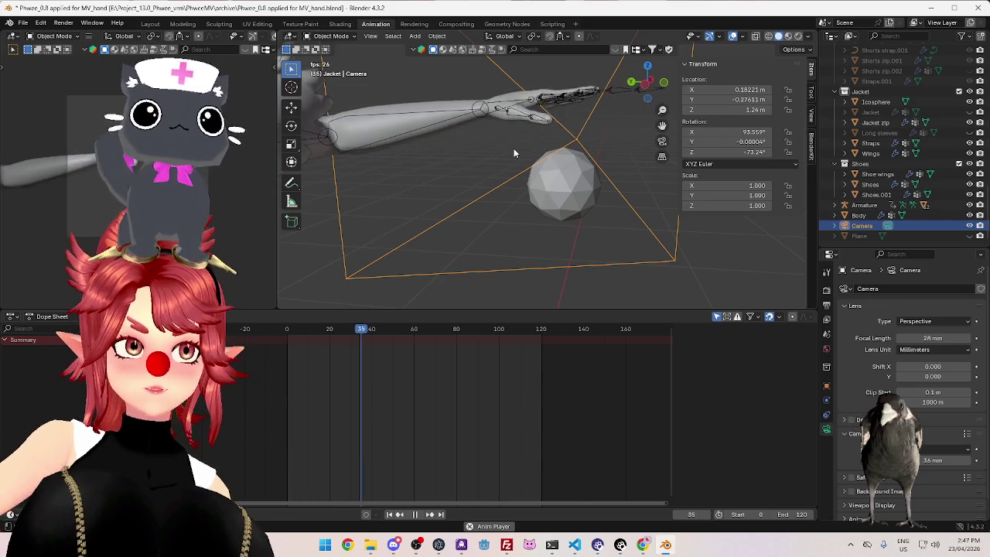
Put the armature into Pose Mode and select the Index finger0_L bone
{"action": "left_click", "coordinate": [517, 140]}
{"action": "left_click", "coordinate": [331, 36]}
{"action": "left_click", "coordinate": [329, 72]}
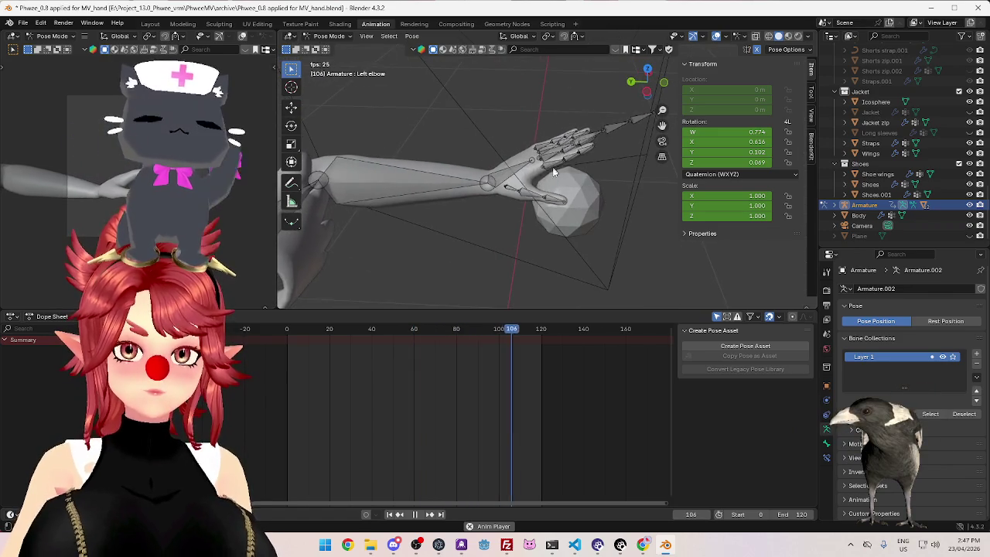
{"action": "left_click", "coordinate": [557, 183]}
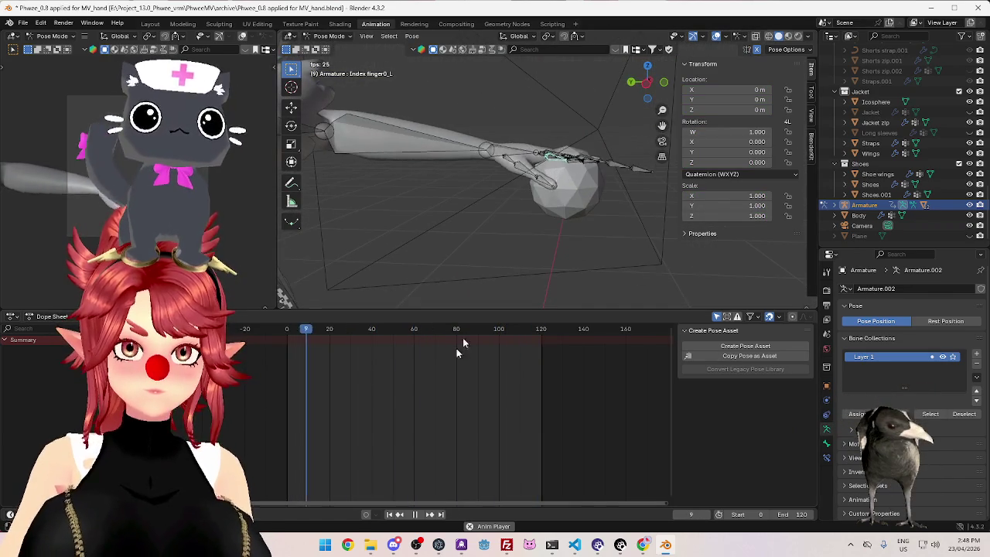
Play and scrub the animation to inspect the pose around frame 80
{"action": "key", "text": "space"}
{"action": "left_click_drag", "start_coordinate": [347, 329], "coordinate": [287, 331]}
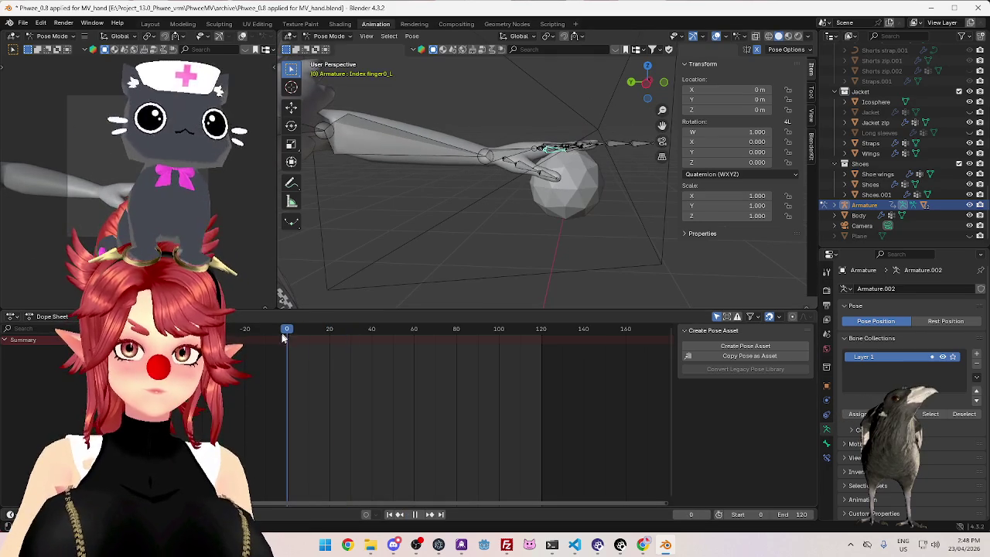
{"action": "key", "text": "ctrl+z"}
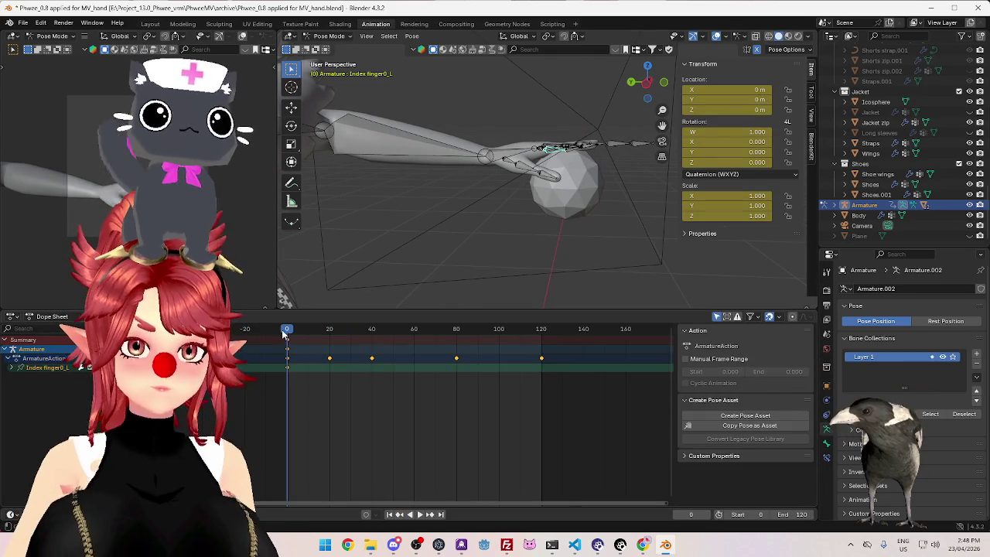
{"action": "key", "text": "space"}
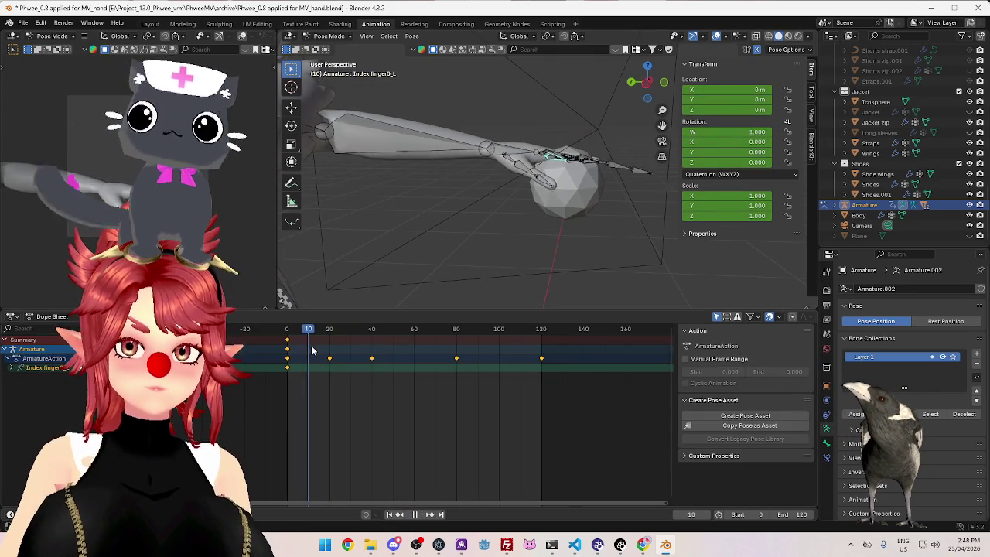
{"action": "key", "text": "space"}
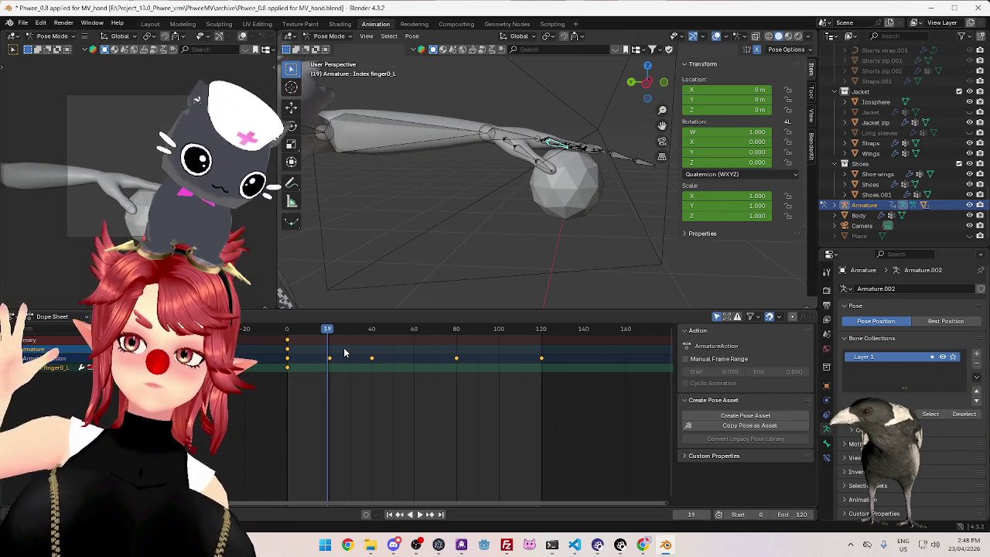
{"action": "key", "text": "shift+Left"}
{"action": "key", "text": "space"}
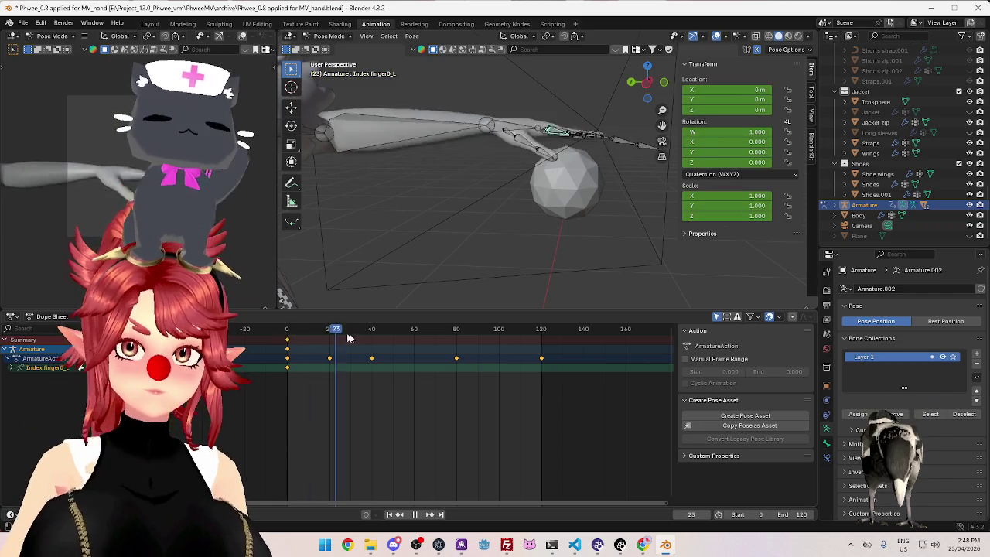
{"action": "mouse_move", "coordinate": [305, 352]}
{"action": "left_mouse_down"}
{"action": "mouse_move", "coordinate": [501, 379]}
{"action": "mouse_move", "coordinate": [459, 375]}
{"action": "left_mouse_up"}
{"action": "key", "text": "space"}
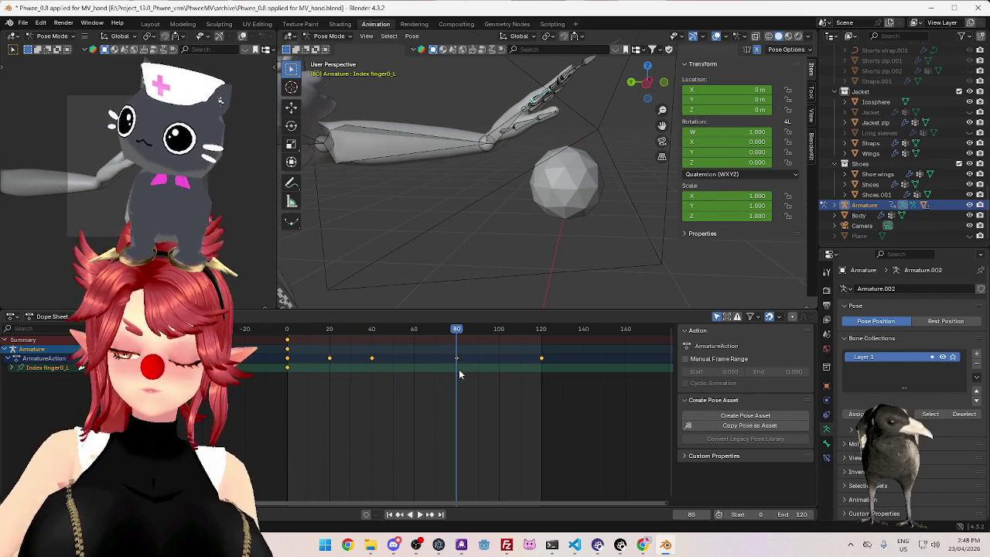
Rotate Index finger0_L, keyframe it at frame 80, and scrub to check the pose
{"action": "middle_click_drag", "start_coordinate": [503, 257], "coordinate": [545, 247]}
{"action": "key", "text": "r"}
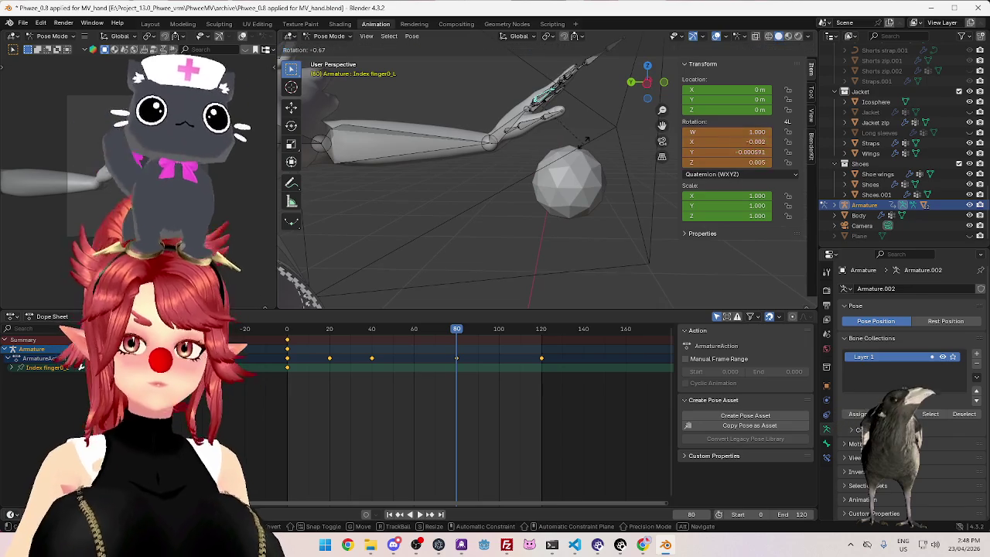
{"action": "left_click", "coordinate": [456, 357]}
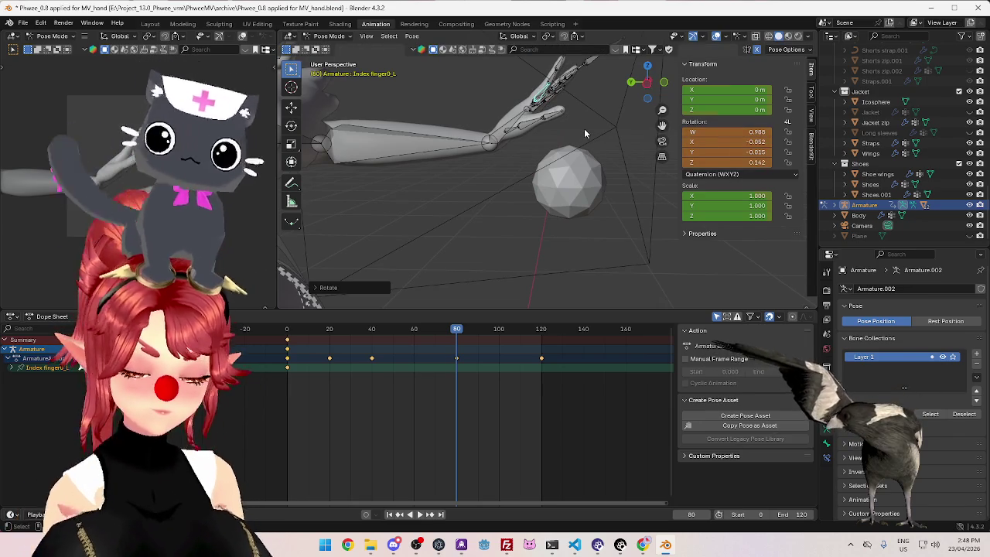
{"action": "key", "text": "i"}
{"action": "left_click", "coordinate": [456, 331]}
{"action": "left_click_drag", "start_coordinate": [459, 333], "coordinate": [536, 332]}
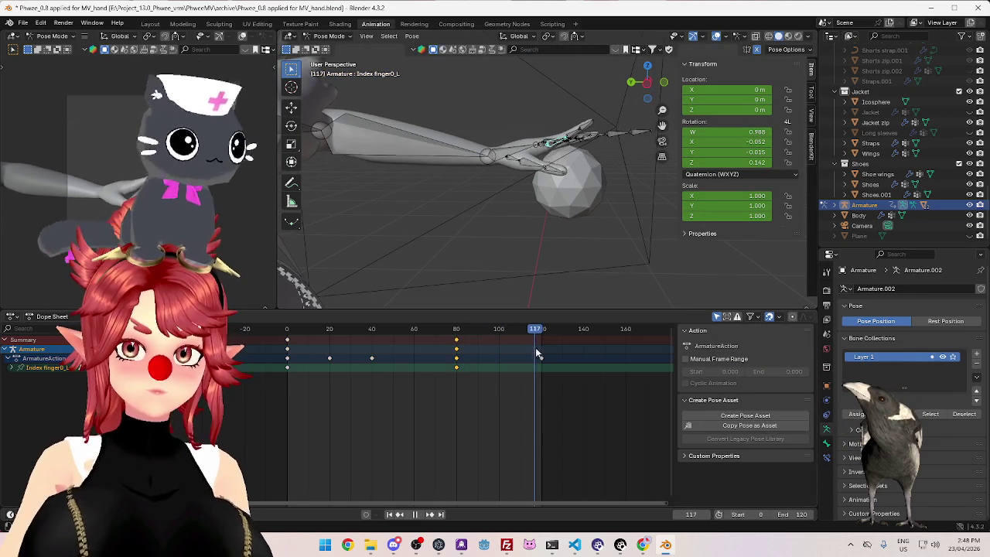
{"action": "left_click", "coordinate": [294, 332]}
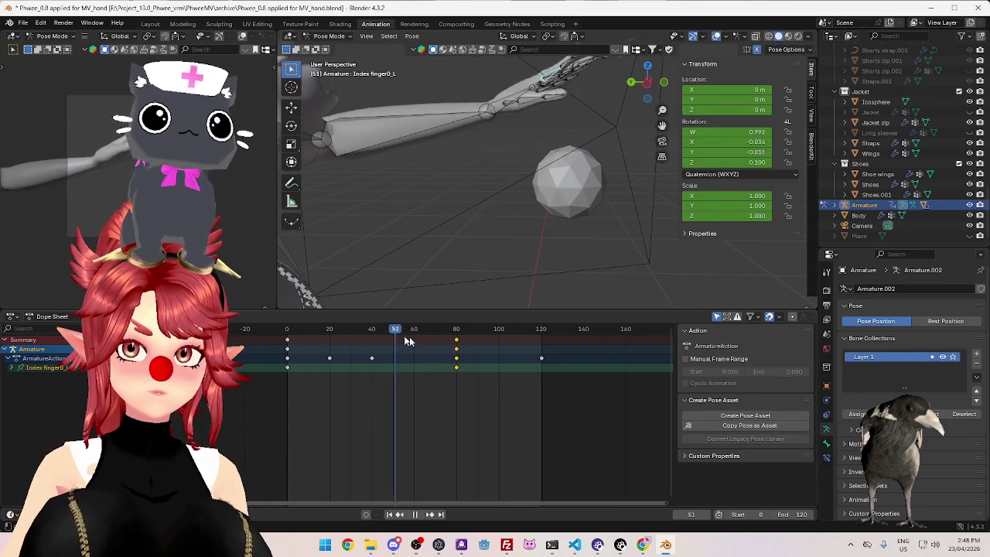
{"action": "key", "text": "space"}
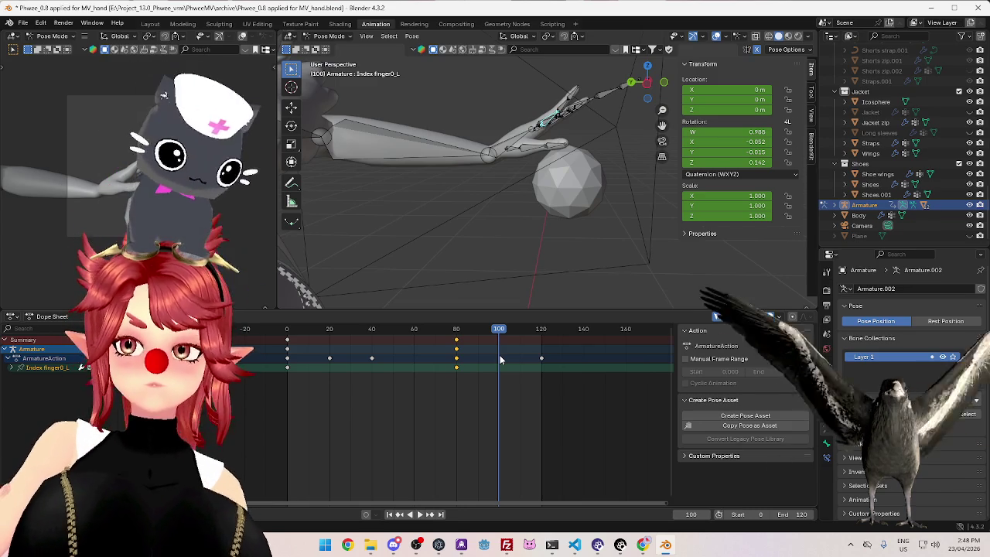
Bend Index finger1_L and insert its rotation keyframe at frame 80
{"action": "left_click", "coordinate": [564, 112]}
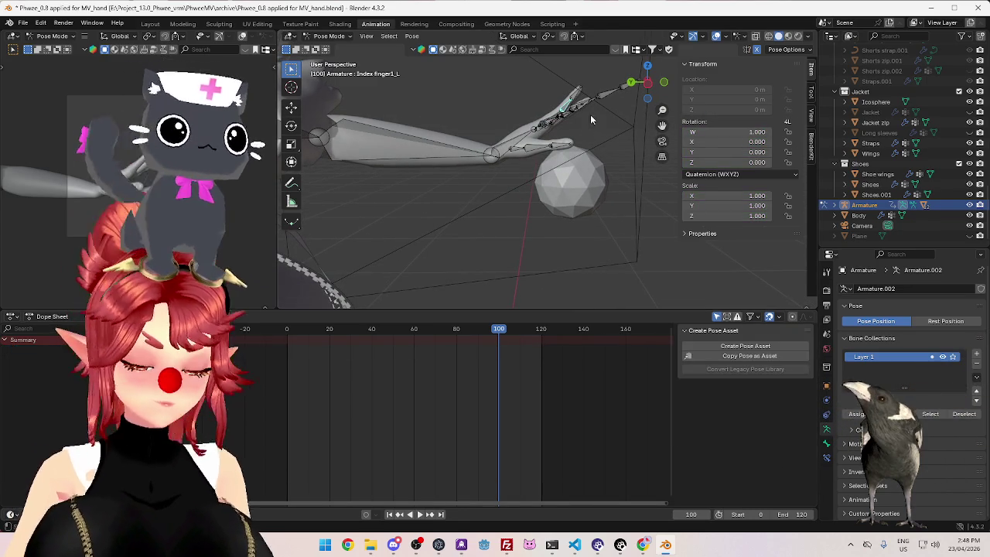
{"action": "left_click", "coordinate": [553, 118]}
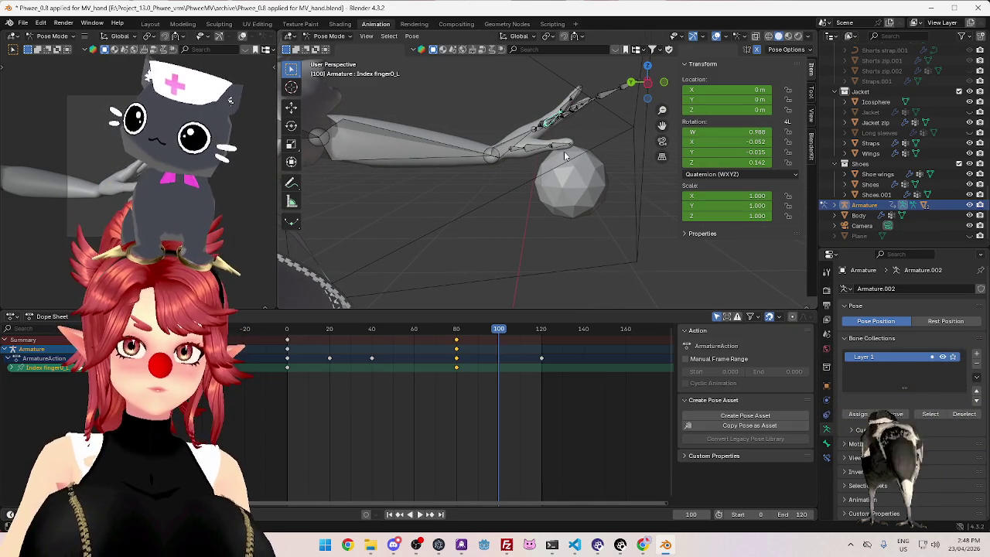
{"action": "key", "text": "Down"}
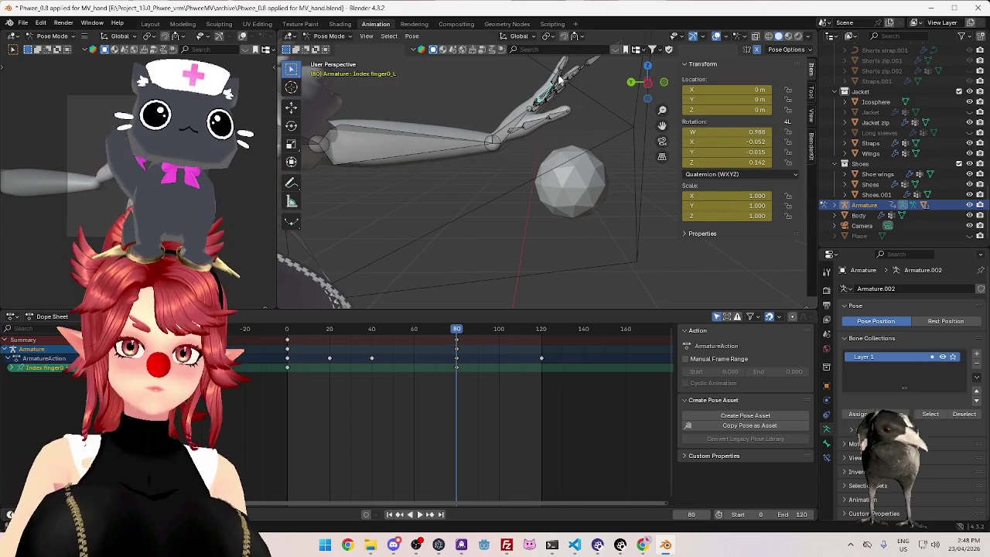
{"action": "left_click", "coordinate": [582, 72]}
{"action": "key", "text": "t"}
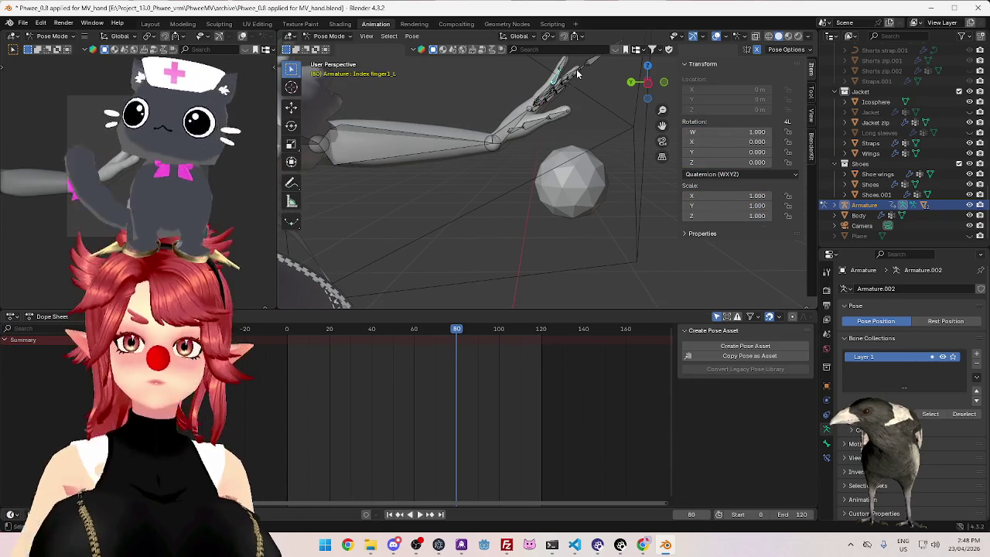
{"action": "key", "text": "r"}
{"action": "left_click", "coordinate": [582, 87]}
{"action": "key", "text": "i"}
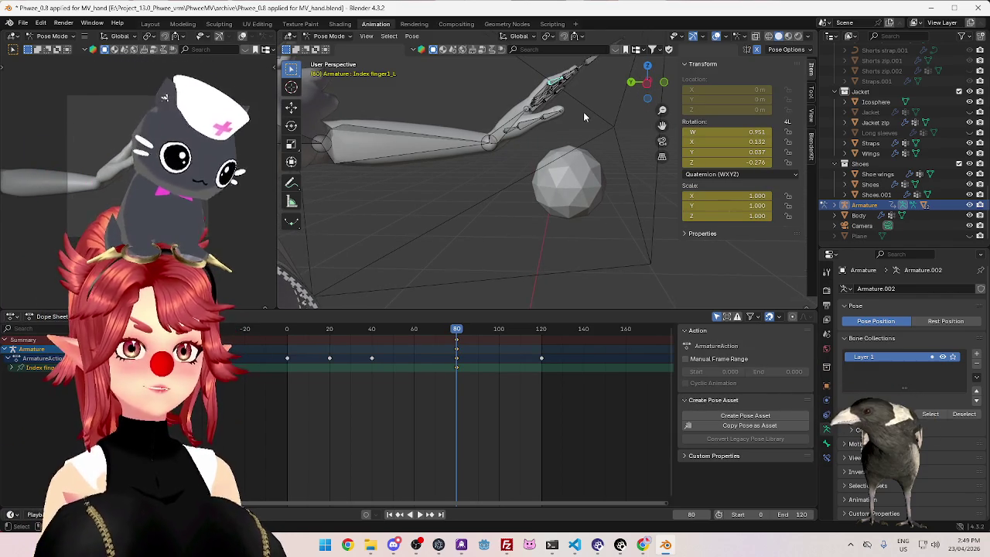
Curl the Index finger2_L fingertip and keyframe its rotation at frame 80
{"action": "middle_click_drag", "start_coordinate": [547, 178], "coordinate": [541, 230]}
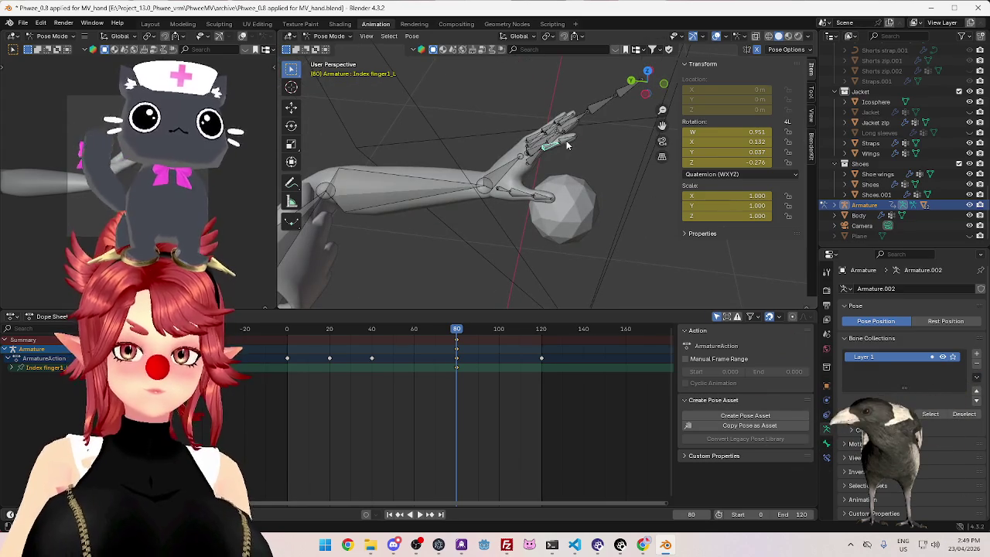
{"action": "left_click", "coordinate": [567, 145]}
{"action": "scroll", "coordinate": [566, 140], "scroll_direction": "up", "scroll_amount": 3}
{"action": "mouse_move", "coordinate": [566, 140]}
{"action": "middle_mouse_down"}
{"action": "mouse_move", "coordinate": [592, 184]}
{"action": "mouse_move", "coordinate": [618, 195]}
{"action": "middle_mouse_up"}
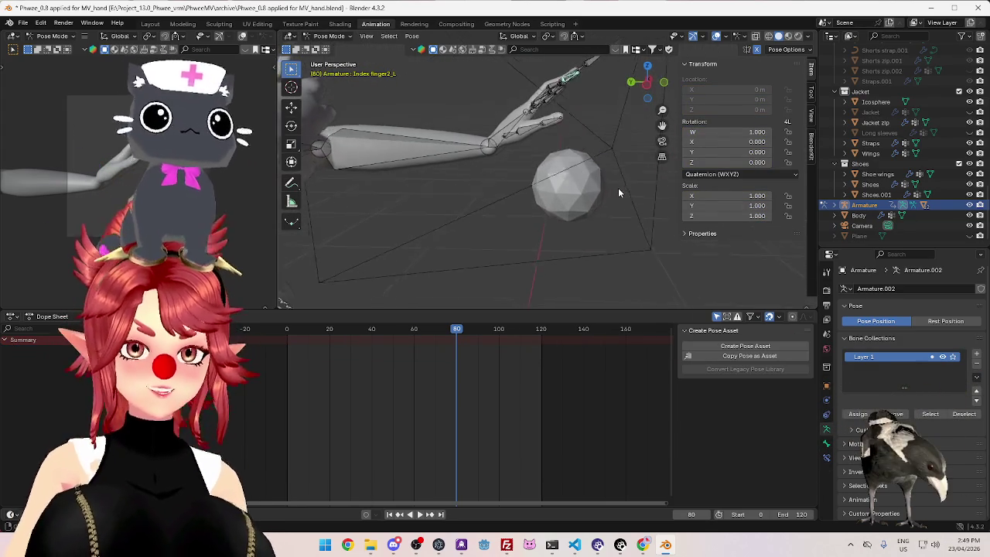
{"action": "key", "text": "r"}
{"action": "left_click", "coordinate": [591, 132]}
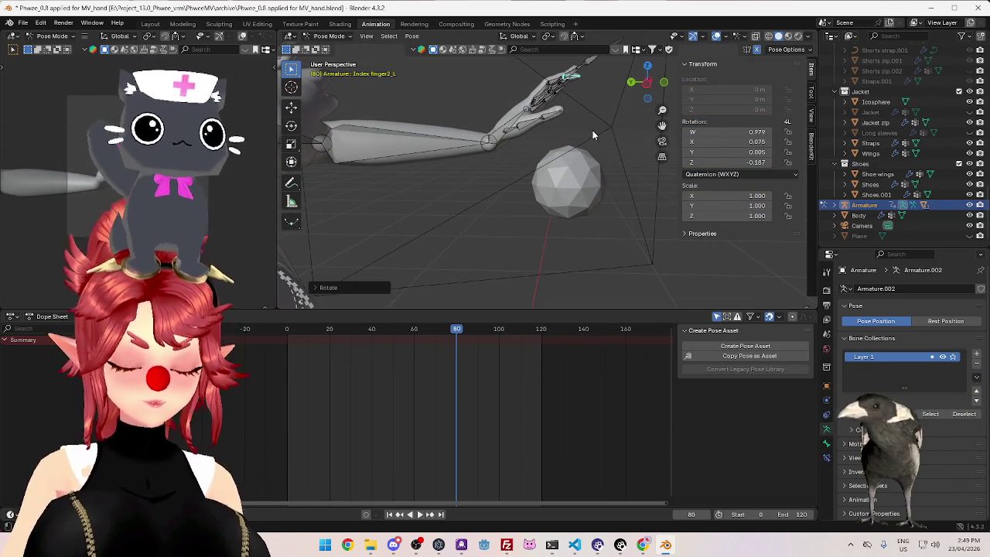
{"action": "key", "text": "i"}
Play the animation to review the index finger curl, then stop it
{"action": "key", "text": "space"}
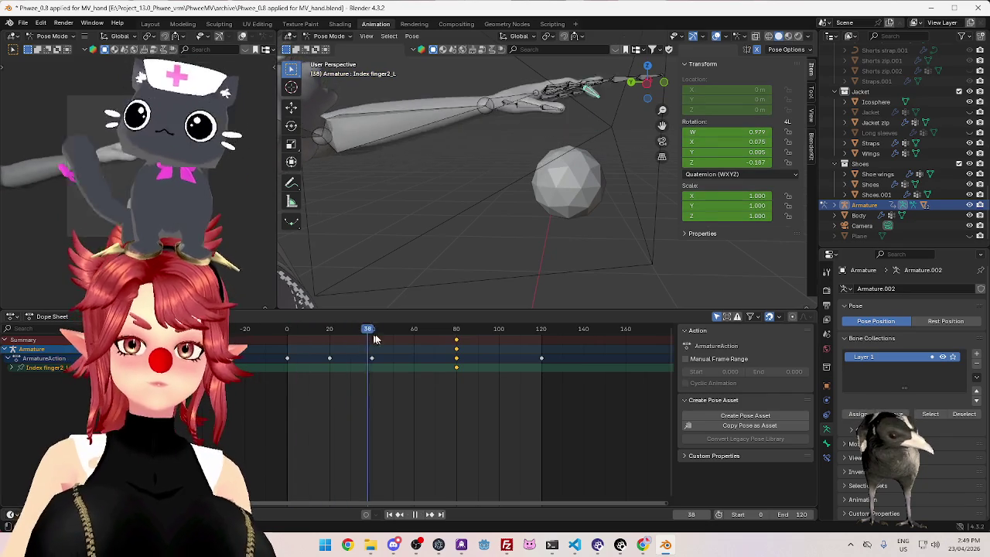
{"action": "key", "text": "Escape"}
{"action": "key", "text": "space"}
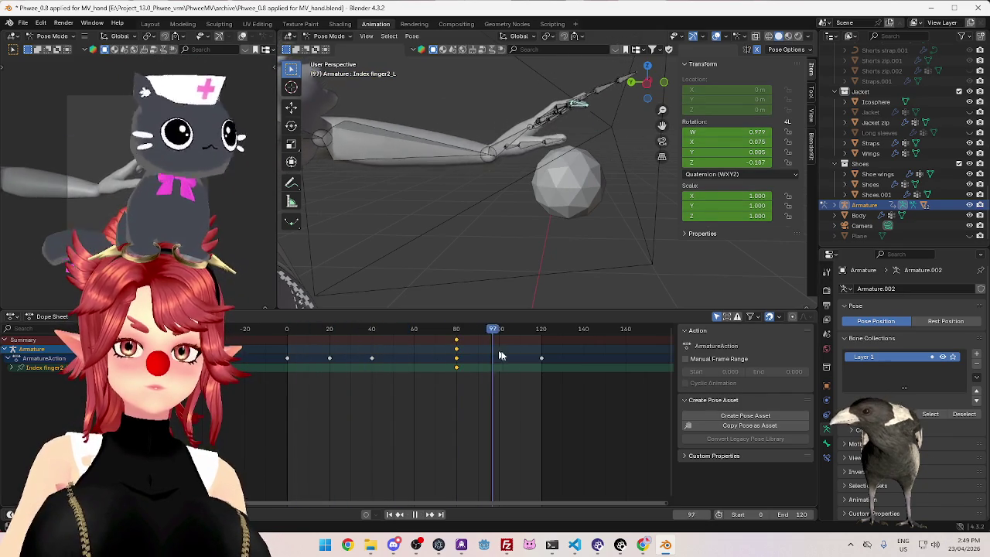
{"action": "key", "text": "space"}
{"action": "key", "text": "space"}
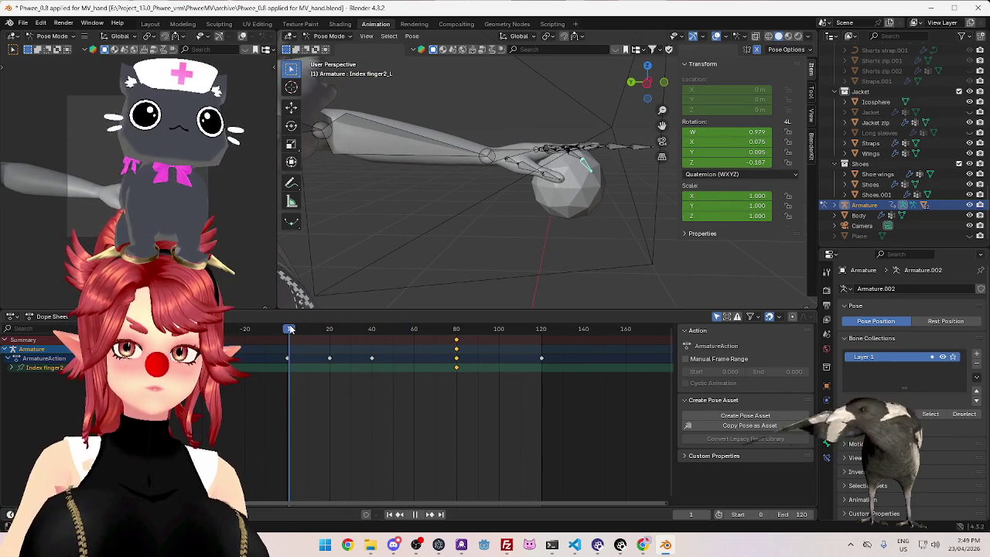
At frame 0, rotate Index finger2_L and Index finger1_L and keyframe the new poses
{"action": "left_click", "coordinate": [290, 329]}
{"action": "left_click_drag", "start_coordinate": [289, 329], "coordinate": [287, 330]}
{"action": "middle_click_drag", "start_coordinate": [603, 177], "coordinate": [608, 214]}
{"action": "key", "text": "r"}
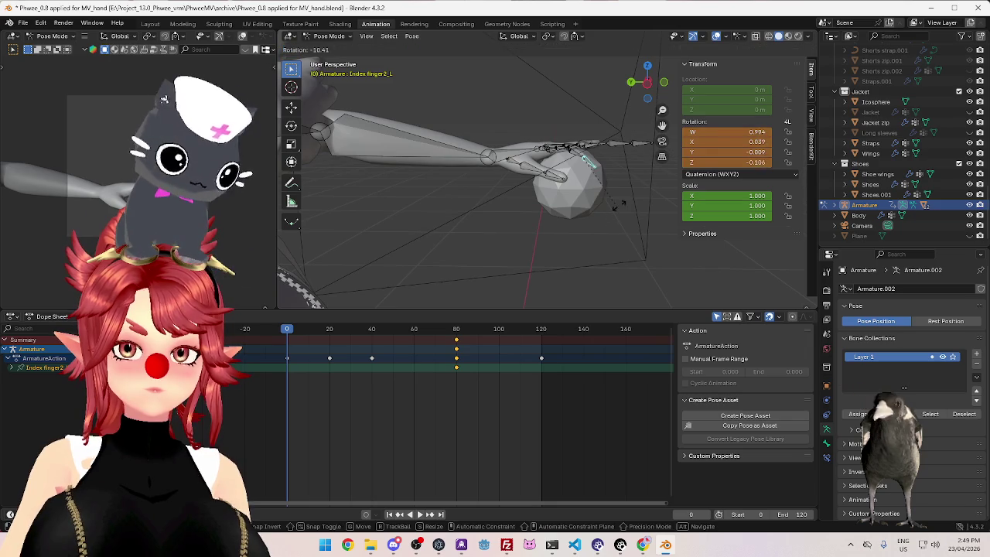
{"action": "left_click", "coordinate": [604, 182]}
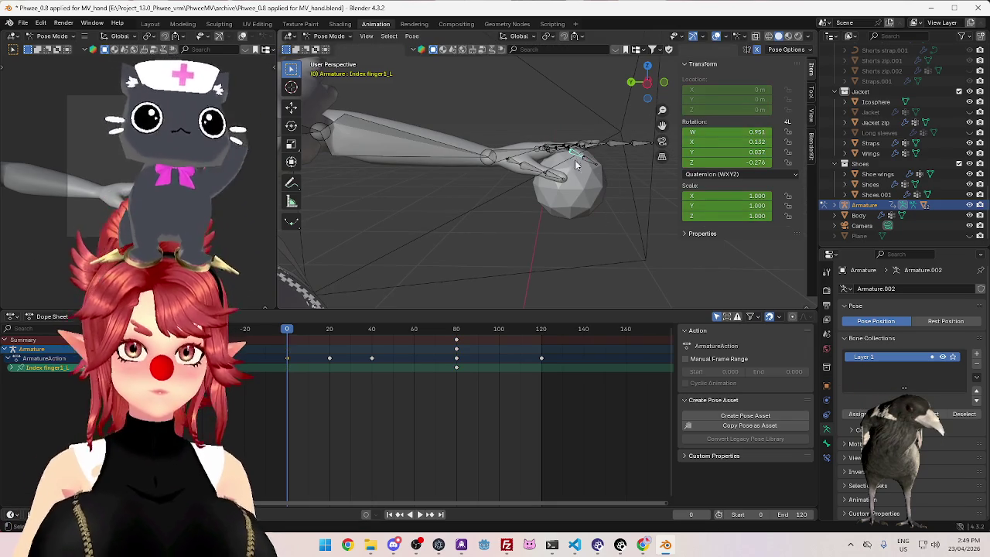
{"action": "key", "text": "r"}
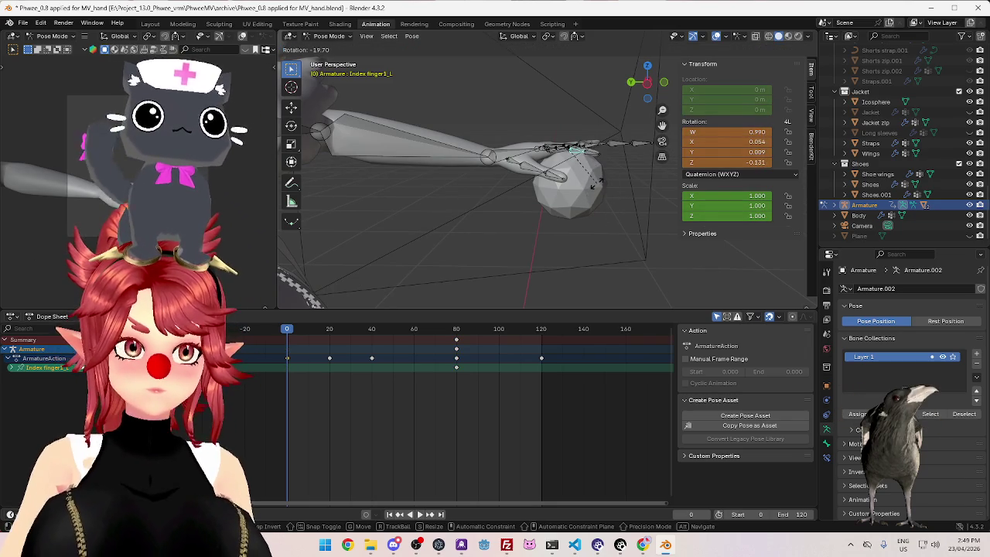
{"action": "left_click", "coordinate": [594, 184]}
{"action": "key", "text": "i"}
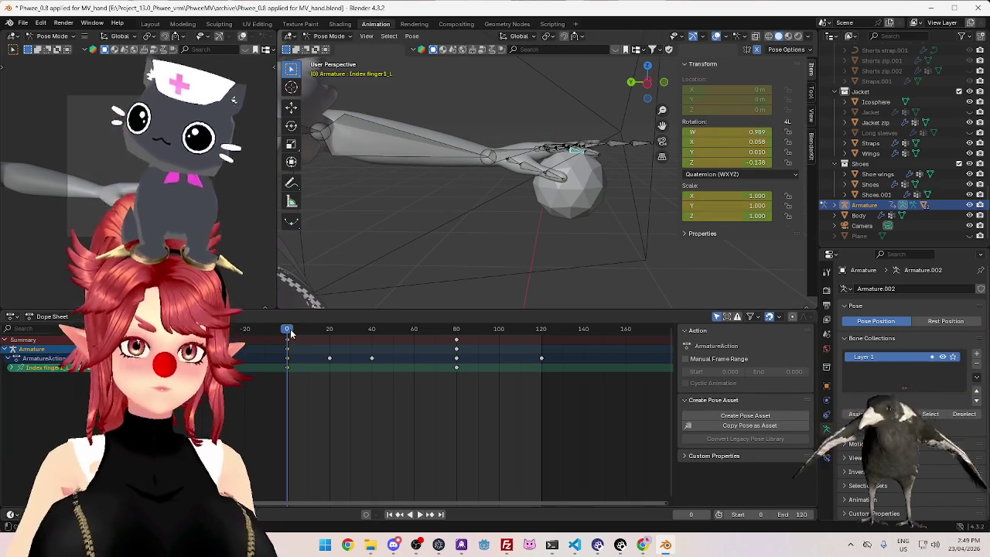
Play and scrub through frames 0–120, then move the Icosphere out of the Jacket collection
{"action": "key", "text": "space"}
{"action": "key", "text": "space"}
{"action": "left_click_drag", "start_coordinate": [455, 346], "coordinate": [457, 346]}
{"action": "left_click", "coordinate": [287, 331]}
{"action": "key", "text": "space"}
{"action": "left_click_drag", "start_coordinate": [294, 335], "coordinate": [557, 375]}
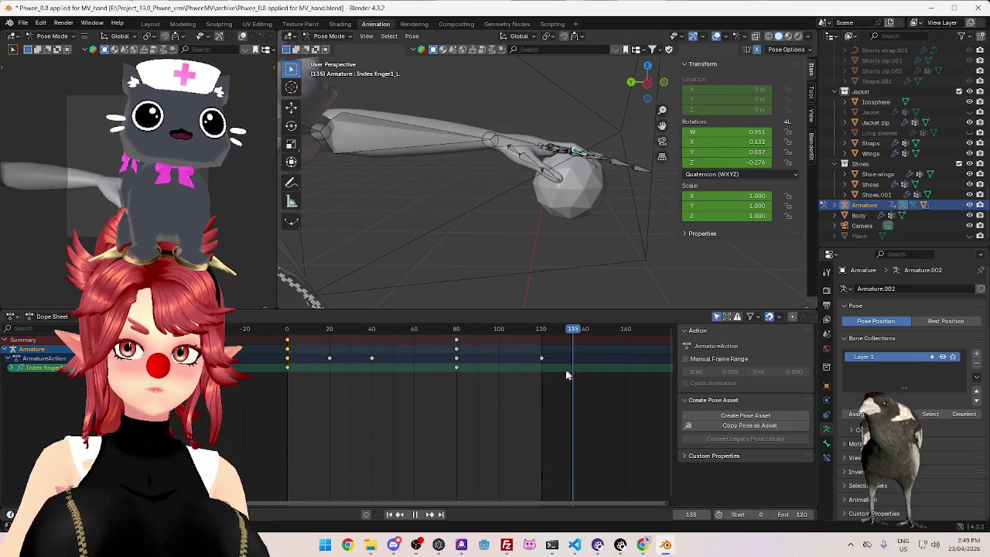
{"action": "left_click_drag", "start_coordinate": [557, 374], "coordinate": [541, 376]}
{"action": "key", "text": "space"}
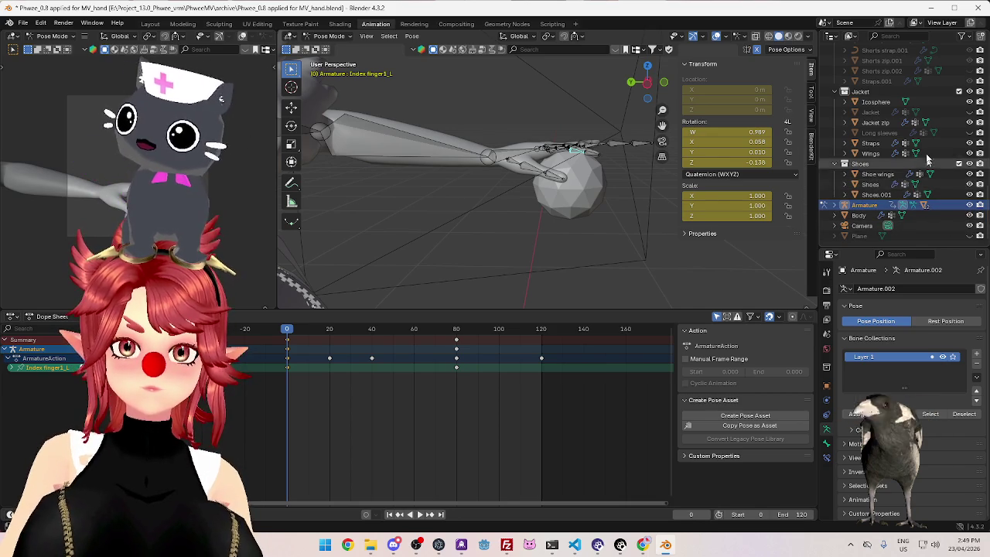
{"action": "left_click_drag", "start_coordinate": [876, 101], "coordinate": [857, 238]}
Hide the Icosphere and turn off the viewport overlays
{"action": "left_click", "coordinate": [970, 226]}
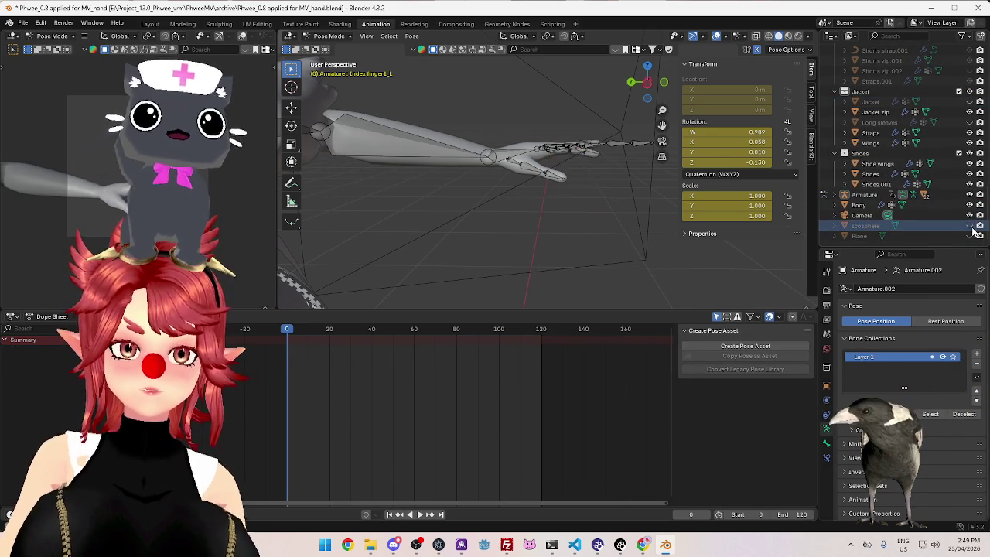
{"action": "scroll", "coordinate": [592, 167], "scroll_direction": "up", "scroll_amount": 5}
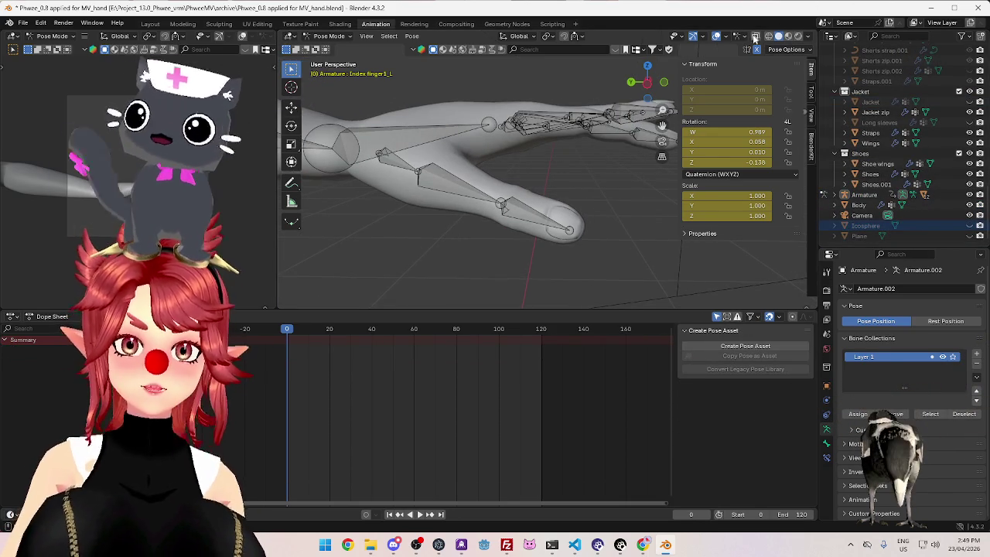
{"action": "left_click", "coordinate": [717, 37]}
{"action": "scroll", "coordinate": [532, 159], "scroll_direction": "down", "scroll_amount": 3}
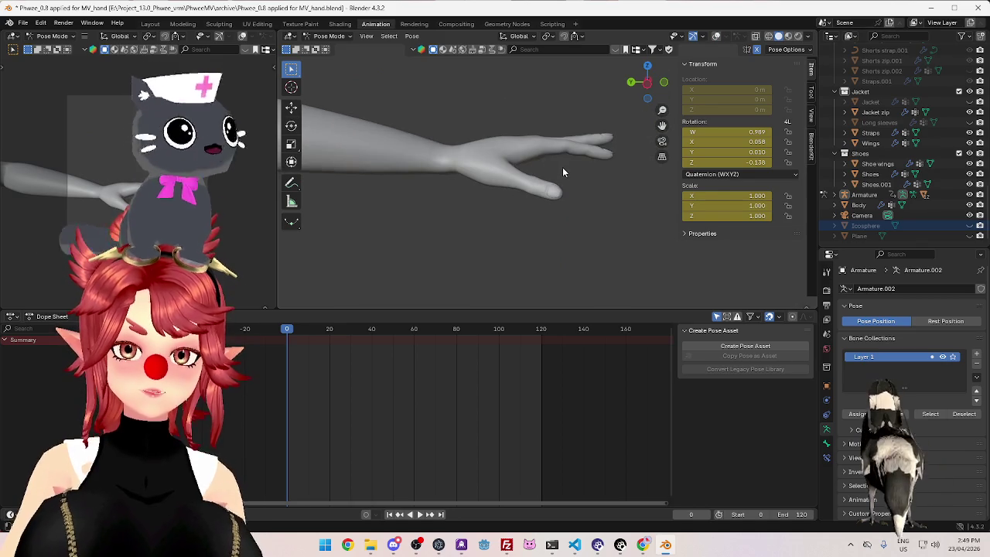
Scrub and play the finger-curl animation through frames 54 and 80, then stop
{"action": "mouse_move", "coordinate": [292, 331]}
{"action": "left_mouse_down"}
{"action": "mouse_move", "coordinate": [410, 332]}
{"action": "mouse_move", "coordinate": [544, 361]}
{"action": "left_mouse_up"}
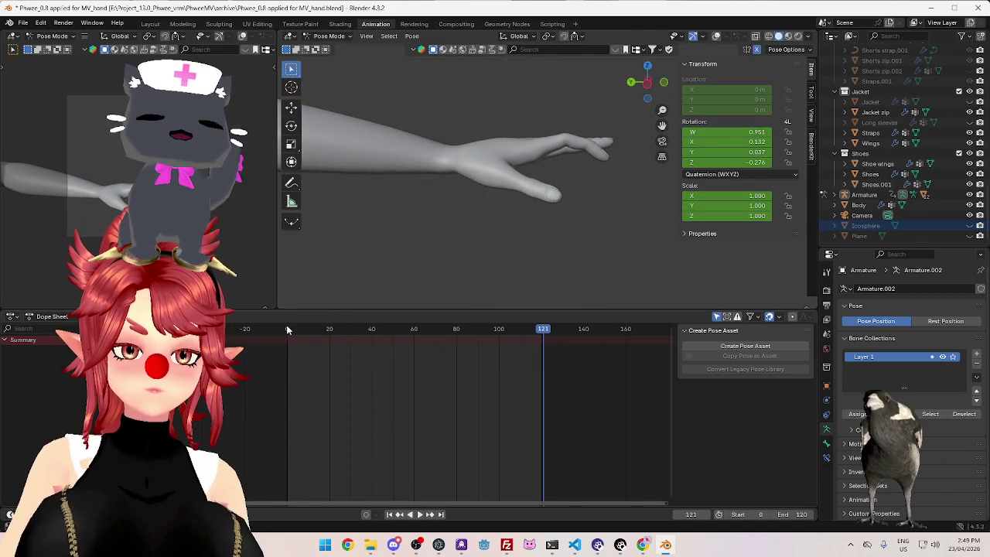
{"action": "left_click_drag", "start_coordinate": [287, 331], "coordinate": [330, 330]}
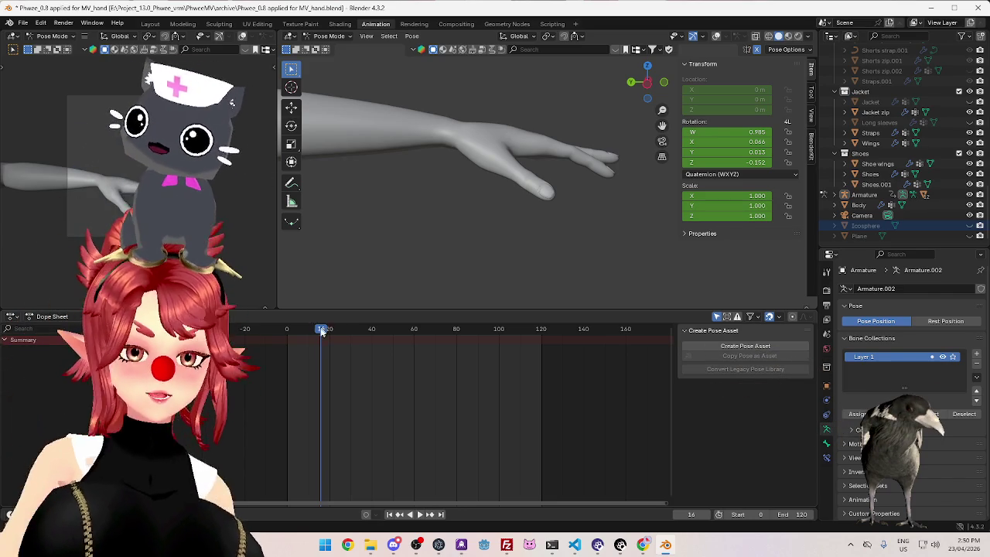
{"action": "key", "text": "space"}
{"action": "key", "text": "space"}
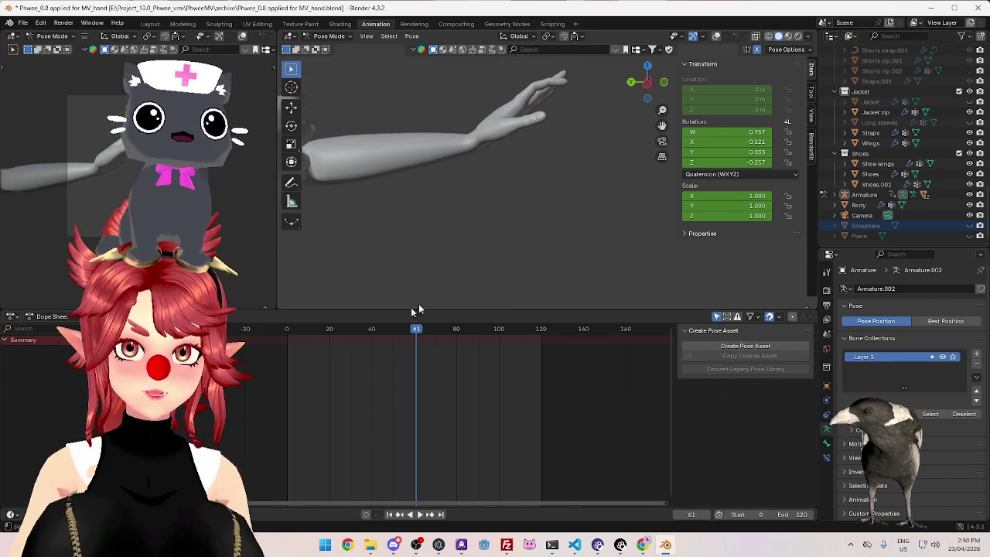
{"action": "left_click", "coordinate": [401, 328]}
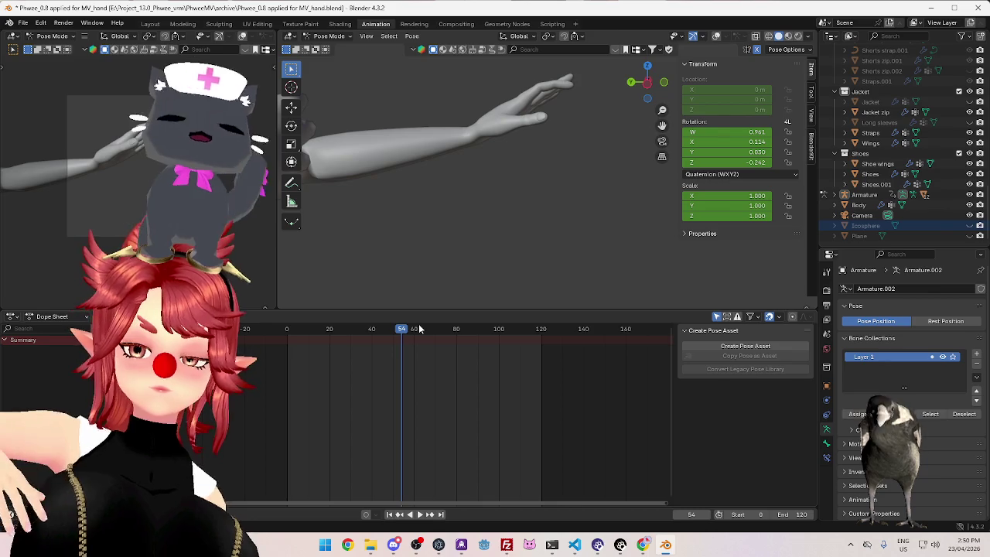
{"action": "left_click_drag", "start_coordinate": [380, 332], "coordinate": [456, 343]}
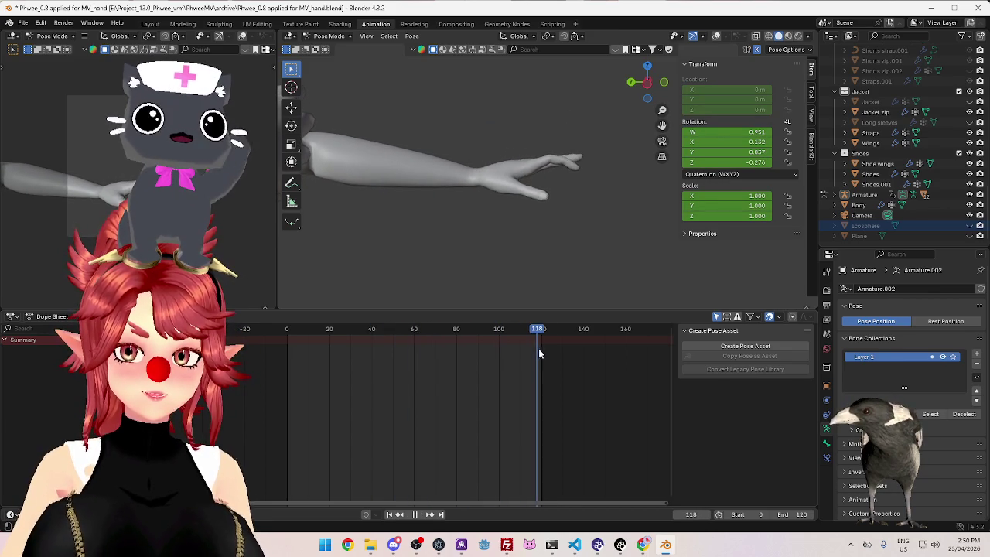
{"action": "key", "text": "Escape"}
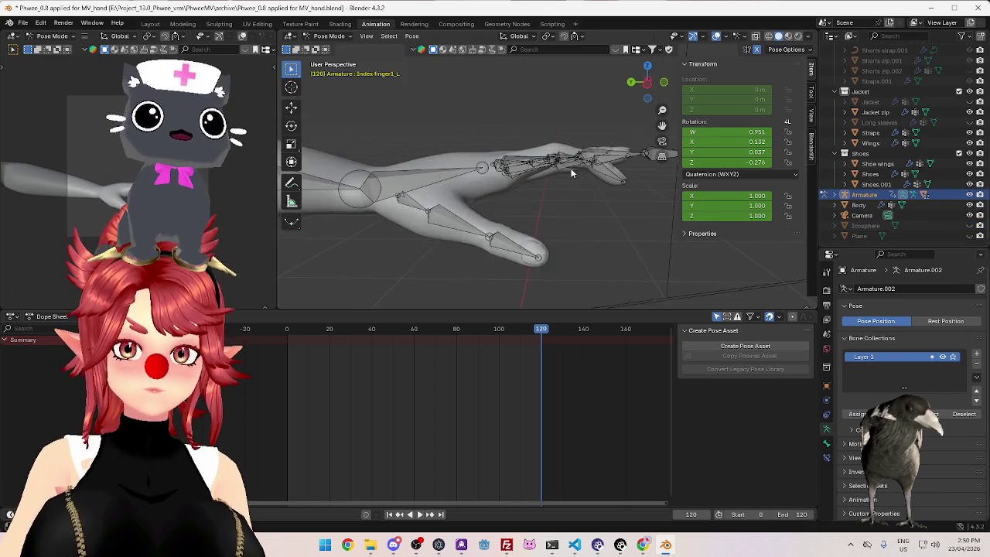
Zoom in on the hand and rotate Index finger1_L straighter at frame 120
{"action": "scroll", "coordinate": [567, 189], "scroll_direction": "up", "scroll_amount": 5}
{"action": "middle_click_drag", "start_coordinate": [572, 247], "coordinate": [560, 215]}
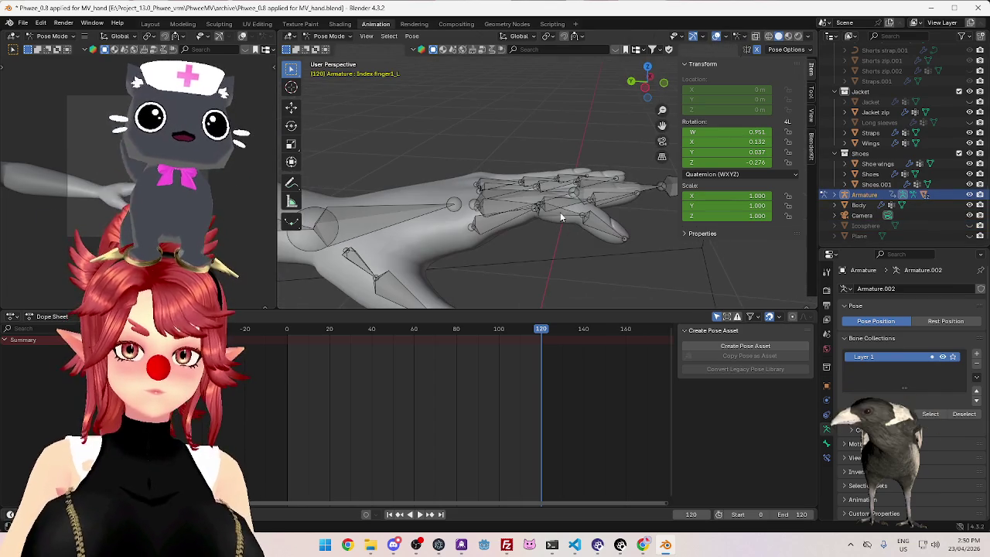
{"action": "left_click", "coordinate": [560, 214]}
{"action": "key", "text": "KP_1"}
{"action": "middle_click_drag", "start_coordinate": [456, 254], "coordinate": [515, 253]}
{"action": "key", "text": "r"}
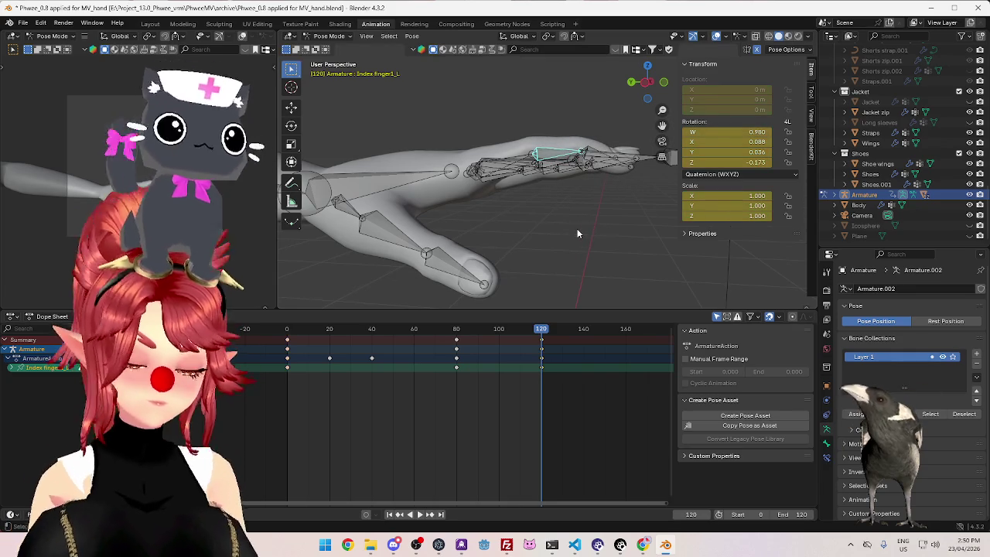
Scrub and play the timeline to check the revised finger curl, ending in looping playback
{"action": "left_click_drag", "start_coordinate": [457, 328], "coordinate": [535, 328]}
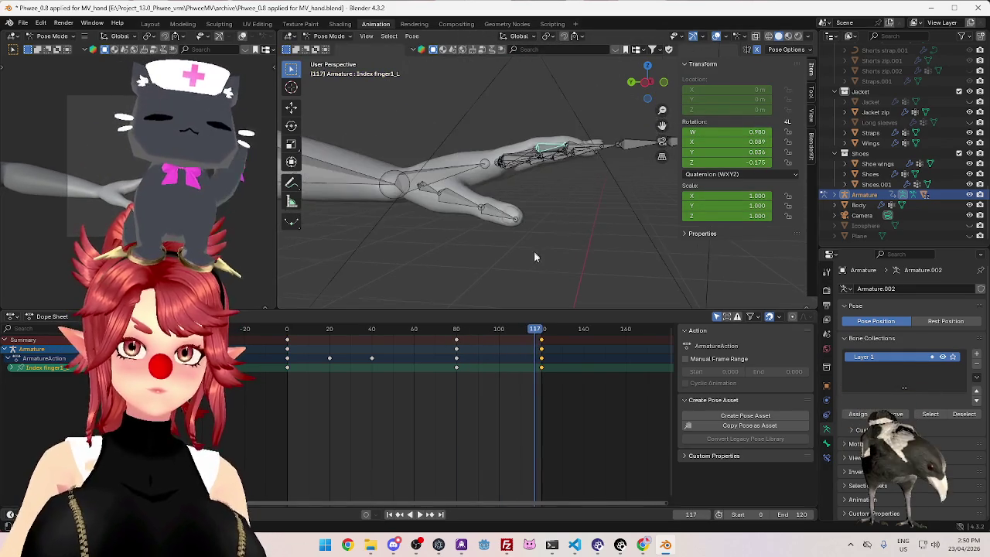
{"action": "key", "text": "space"}
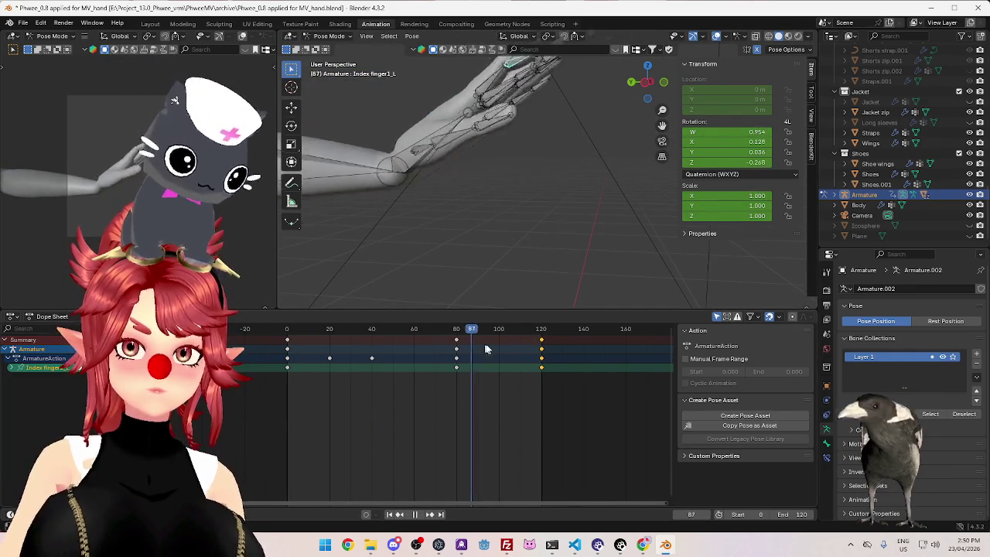
{"action": "key", "text": "space"}
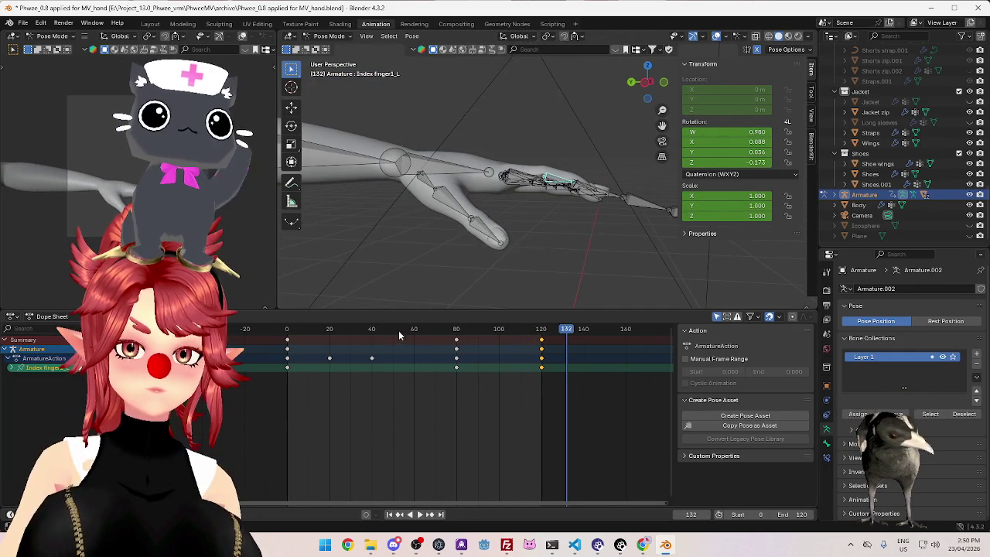
{"action": "left_click_drag", "start_coordinate": [400, 335], "coordinate": [539, 331]}
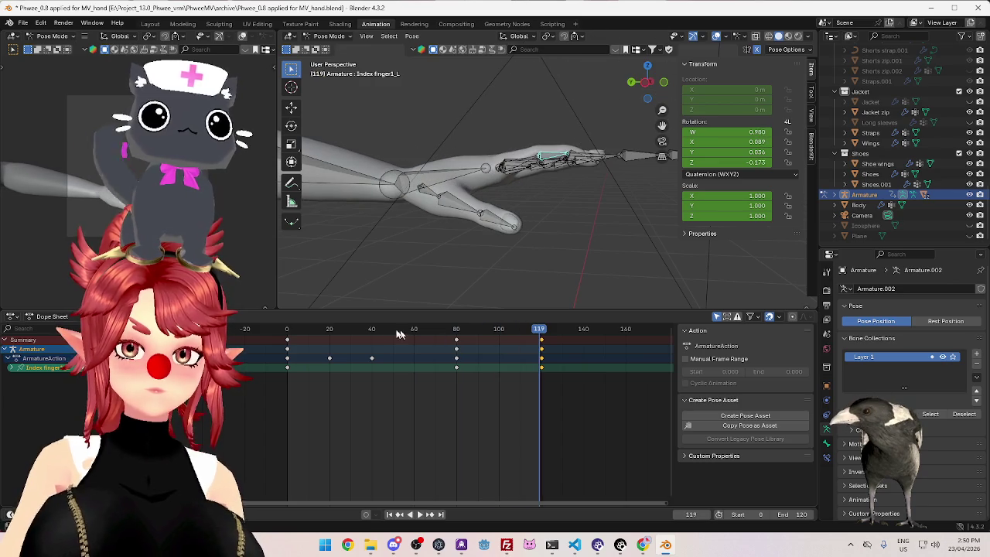
{"action": "left_click_drag", "start_coordinate": [293, 333], "coordinate": [429, 331]}
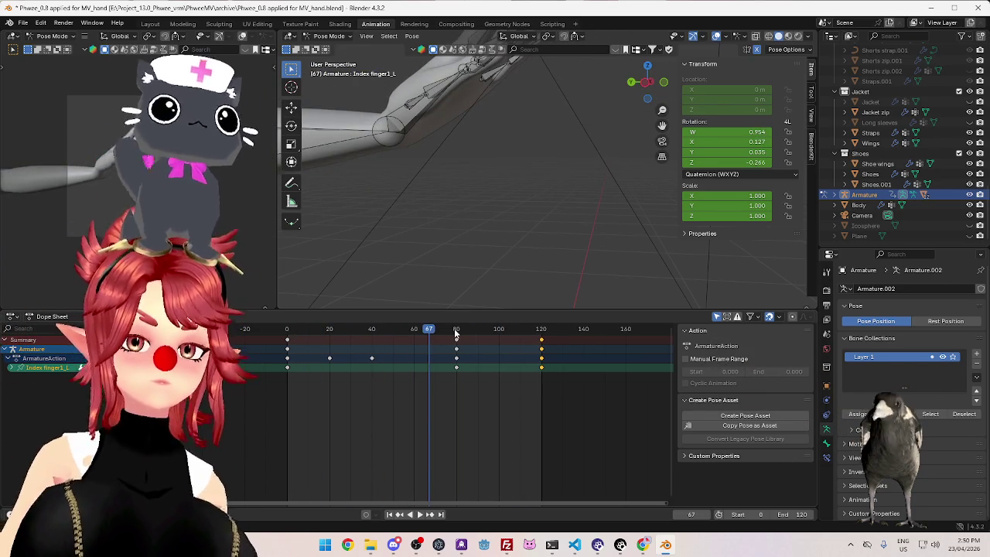
{"action": "left_click", "coordinate": [456, 333]}
{"action": "left_click", "coordinate": [419, 515]}
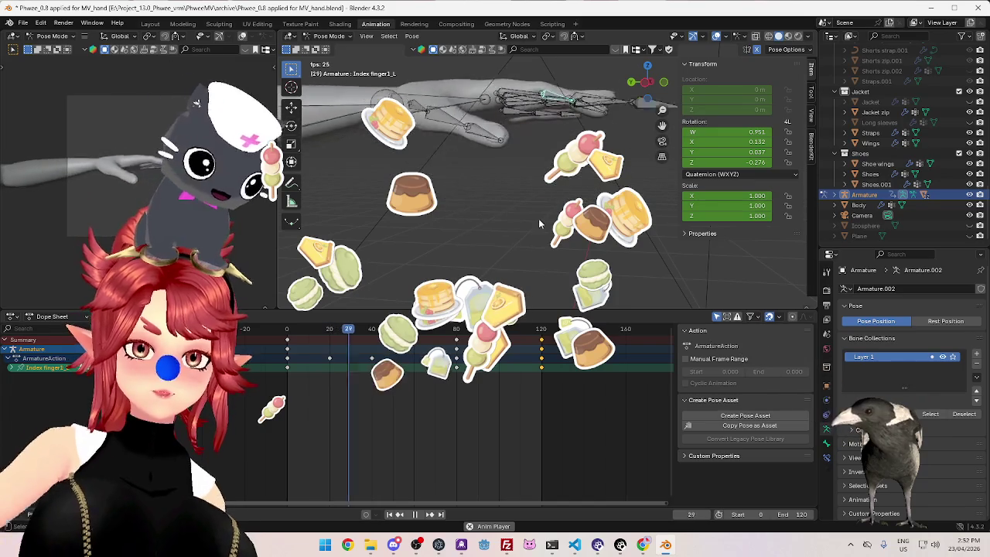
Compare the index finger's start pose at frame 0 with its end pose at frame 120
{"action": "key", "text": "space"}
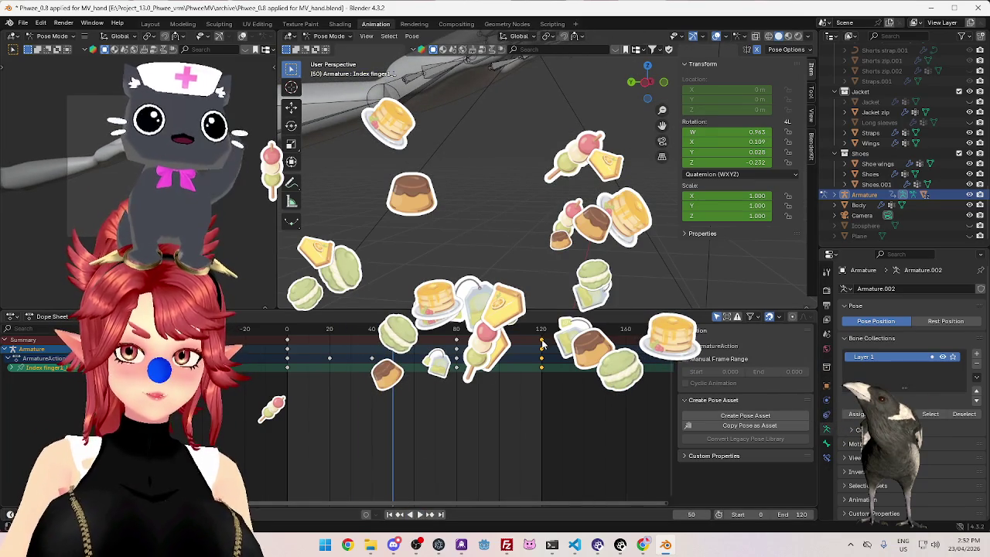
{"action": "left_click", "coordinate": [325, 353]}
{"action": "left_click", "coordinate": [291, 333]}
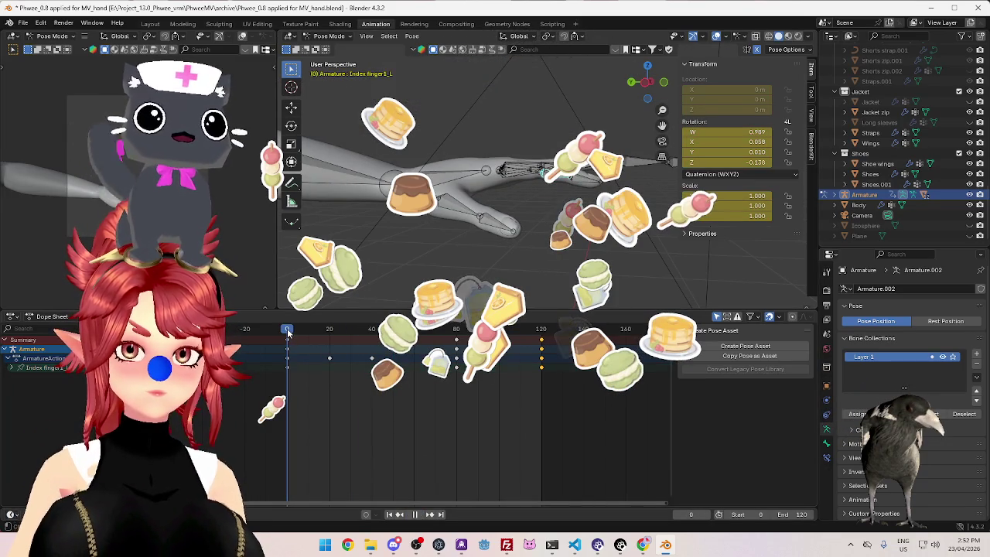
{"action": "left_click", "coordinate": [543, 334]}
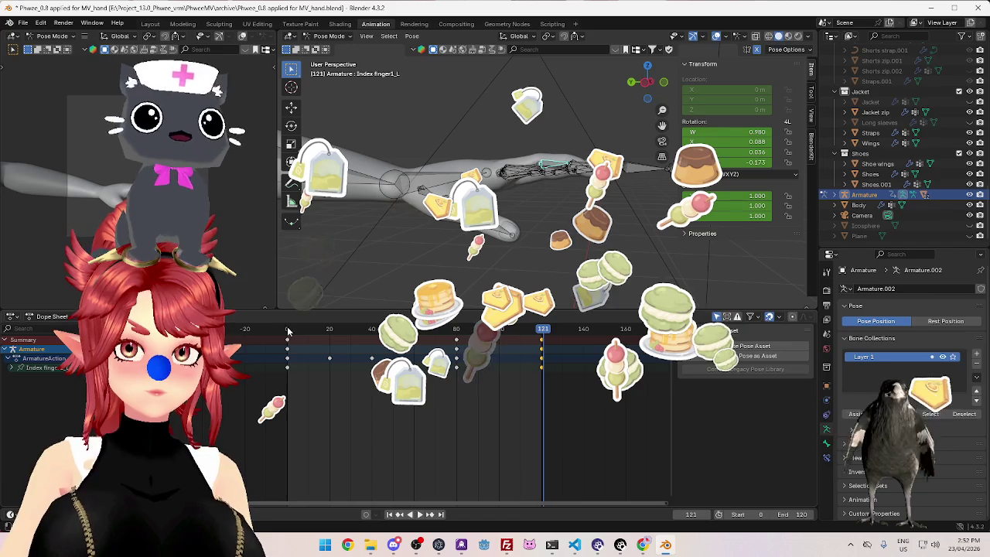
{"action": "left_click", "coordinate": [288, 331]}
{"action": "left_click", "coordinate": [543, 335]}
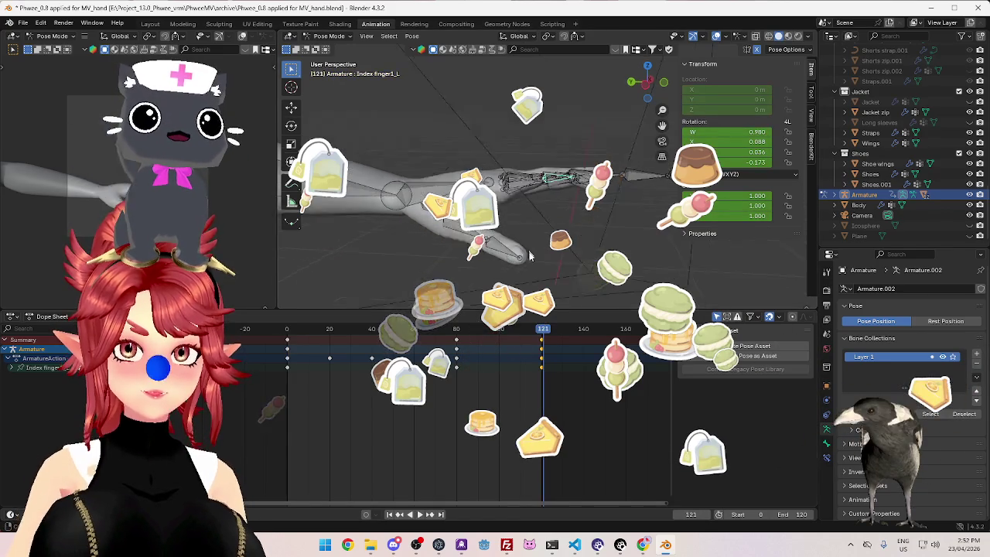
{"action": "key", "text": "Left"}
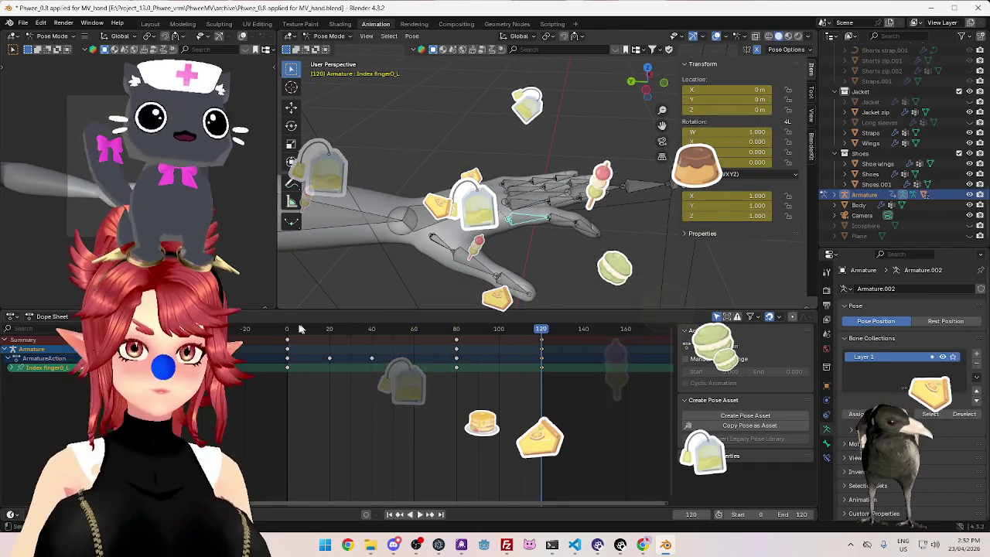
Play the curl animation and scrub past the end frame to 151
{"action": "key", "text": "space"}
{"action": "key", "text": "space"}
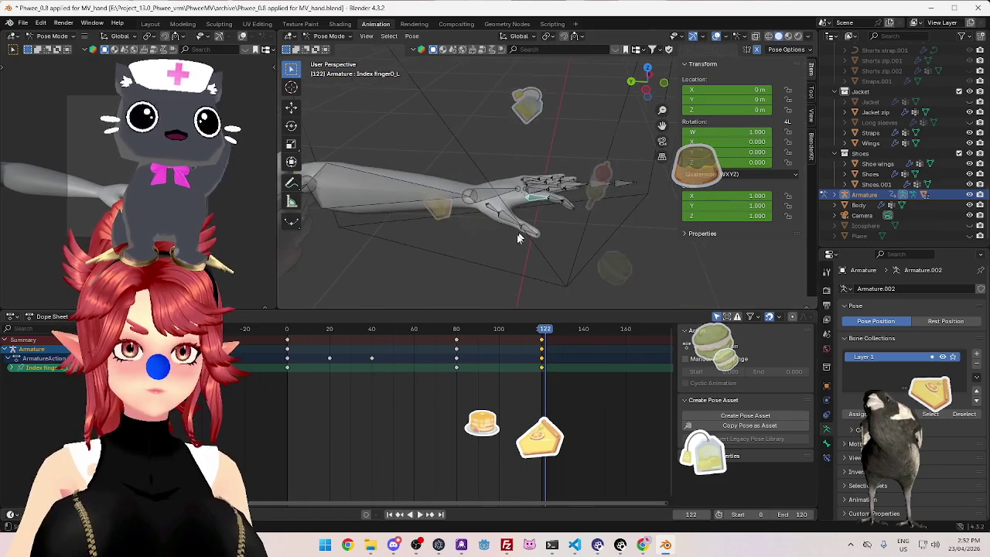
{"action": "key", "text": "space"}
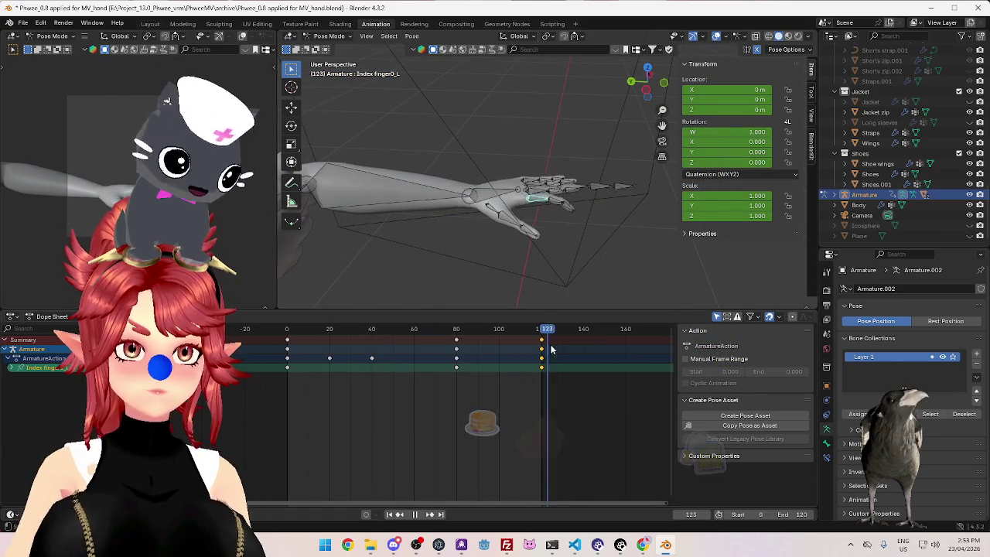
{"action": "key", "text": "space"}
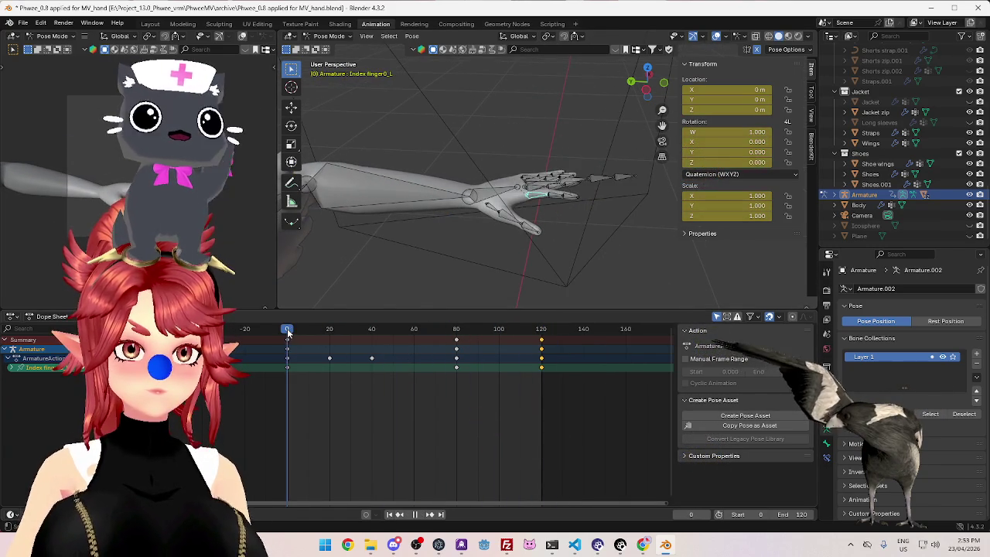
{"action": "left_click_drag", "start_coordinate": [534, 346], "coordinate": [607, 353]}
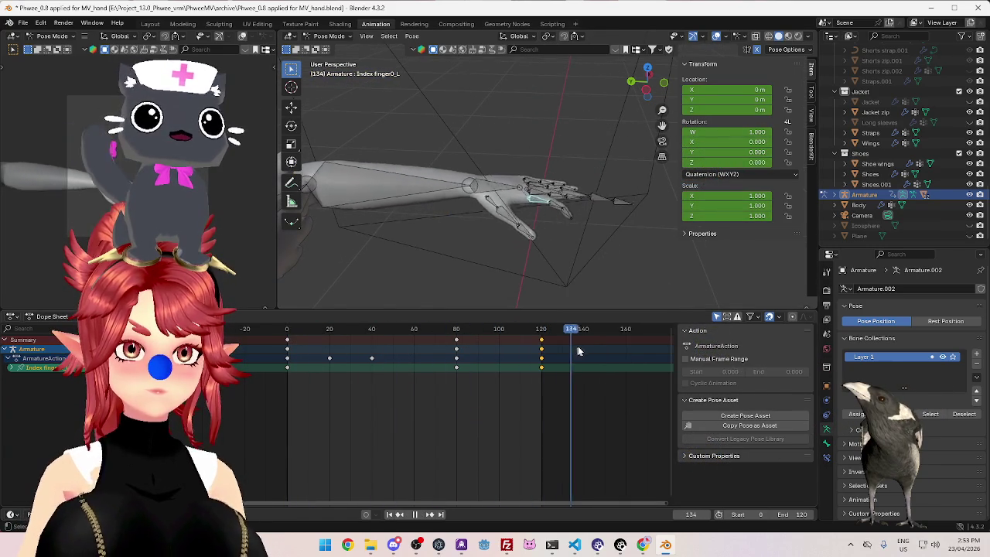
{"action": "key", "text": "space"}
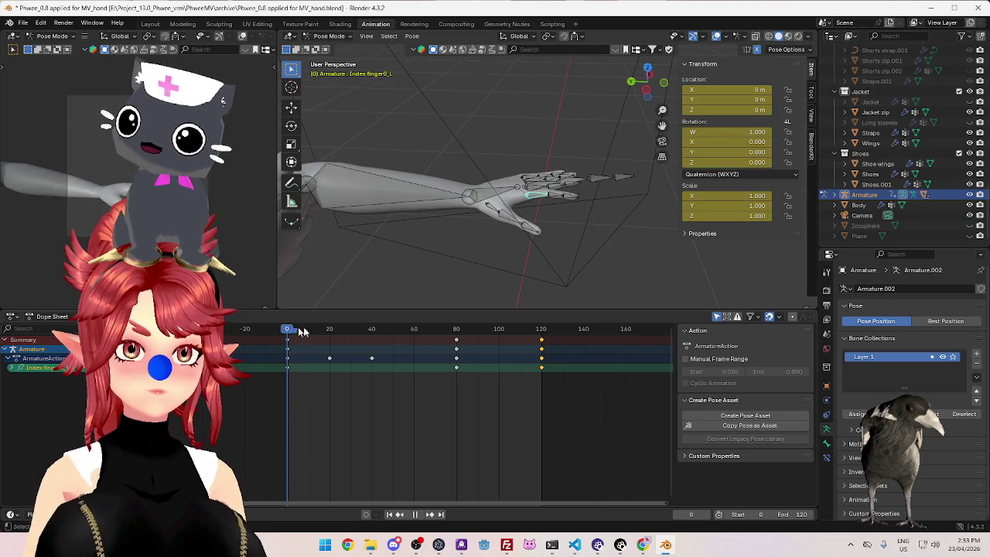
Select Index finger1_L and its frame-120 keys, then scrub from frame 0 to 119
{"action": "left_click", "coordinate": [551, 188]}
{"action": "left_click", "coordinate": [539, 331]}
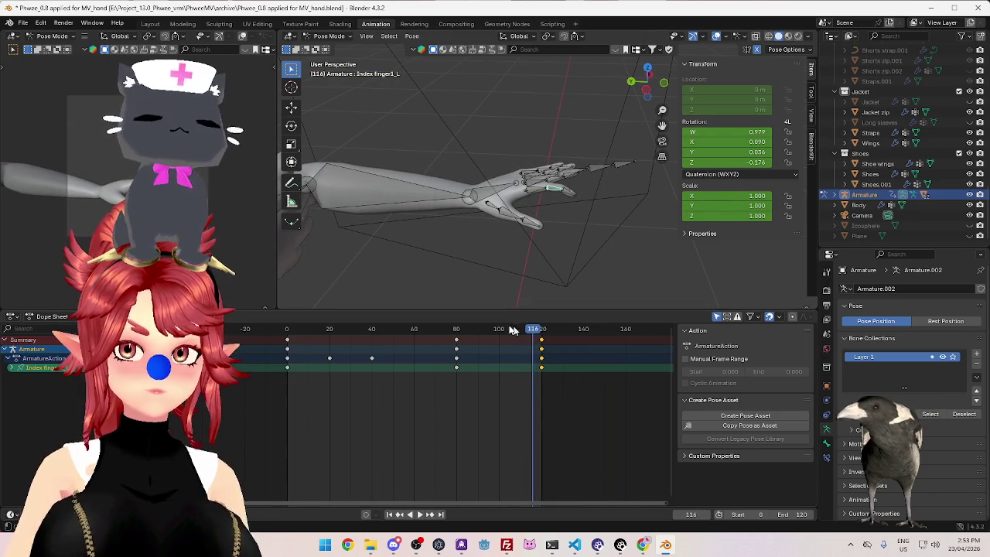
{"action": "left_click", "coordinate": [287, 331]}
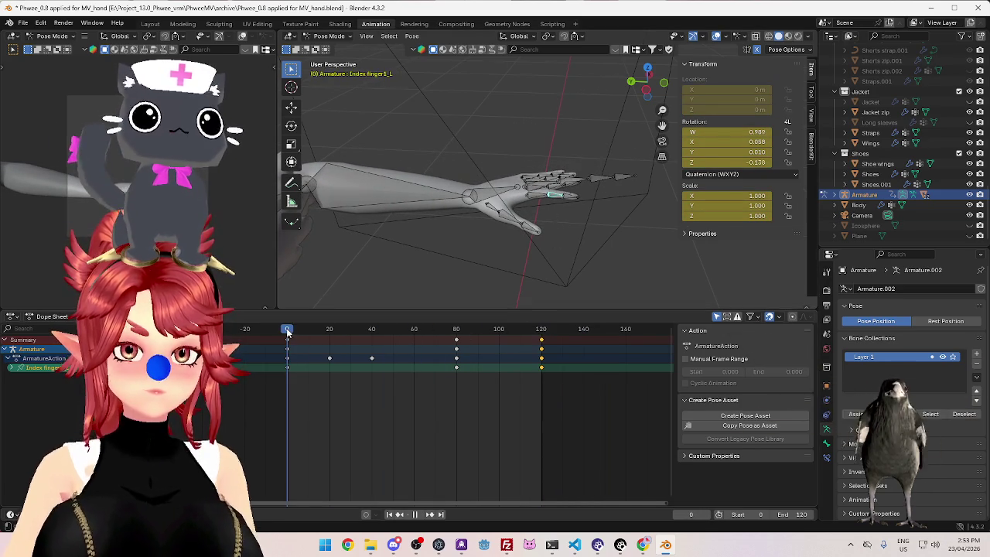
{"action": "left_click", "coordinate": [541, 345]}
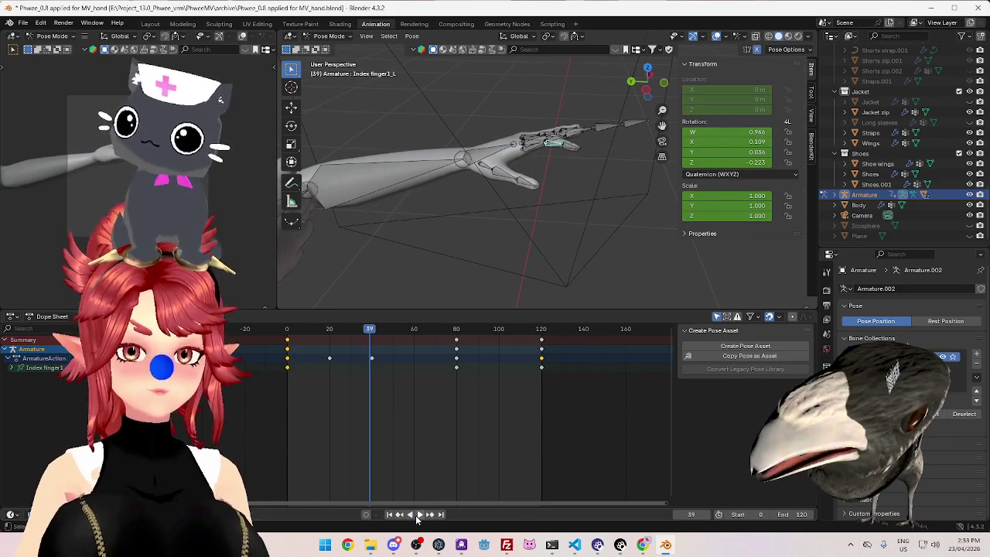
{"action": "left_click", "coordinate": [417, 516]}
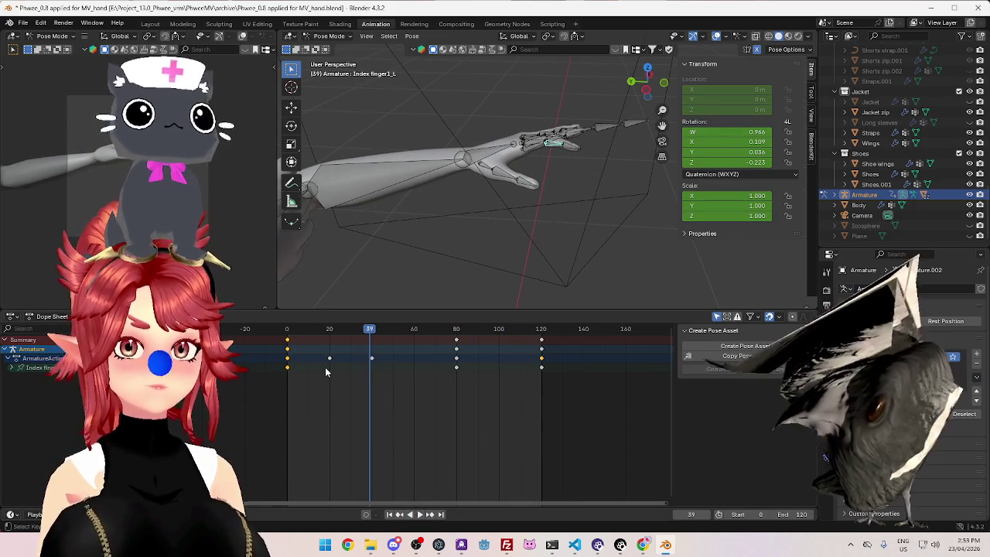
{"action": "key", "text": "space"}
{"action": "left_click_drag", "start_coordinate": [388, 333], "coordinate": [540, 352]}
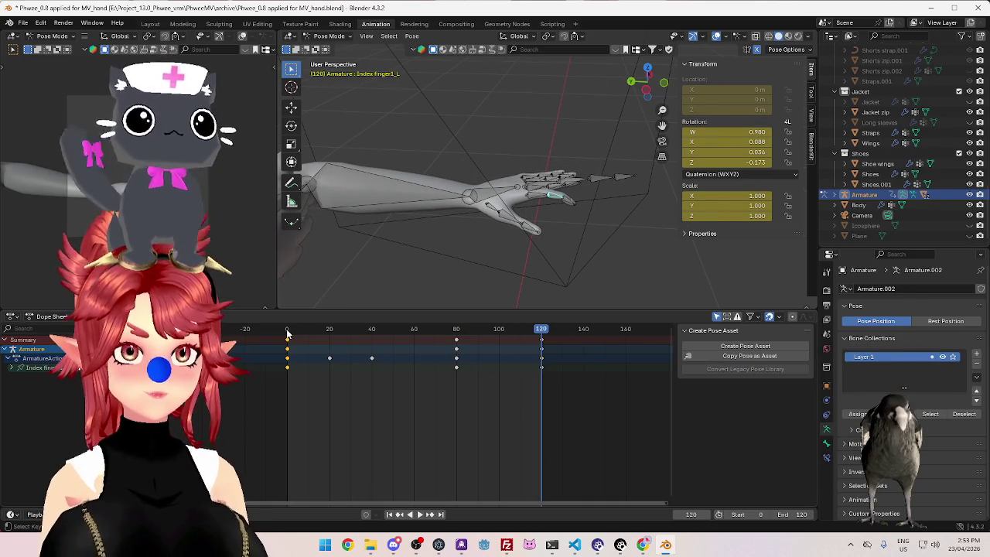
{"action": "key", "text": "space"}
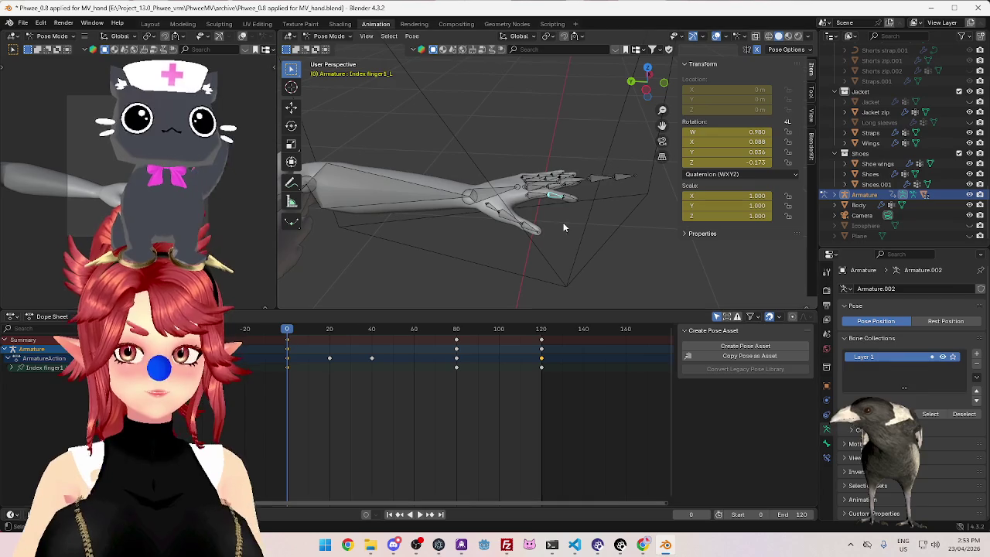
Select Index finger2_L, clear the channel selection and replay the curl
{"action": "left_click", "coordinate": [574, 203]}
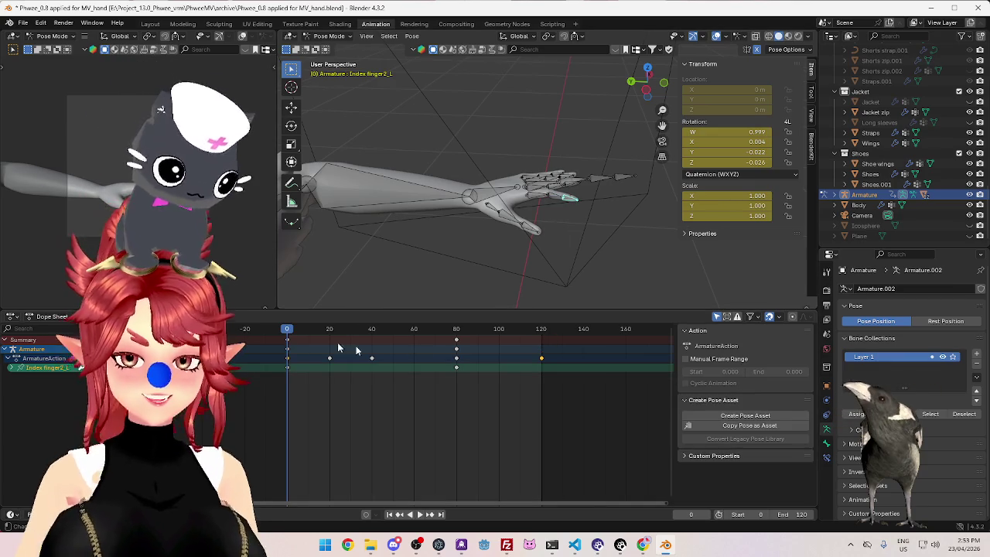
{"action": "left_click", "coordinate": [510, 378]}
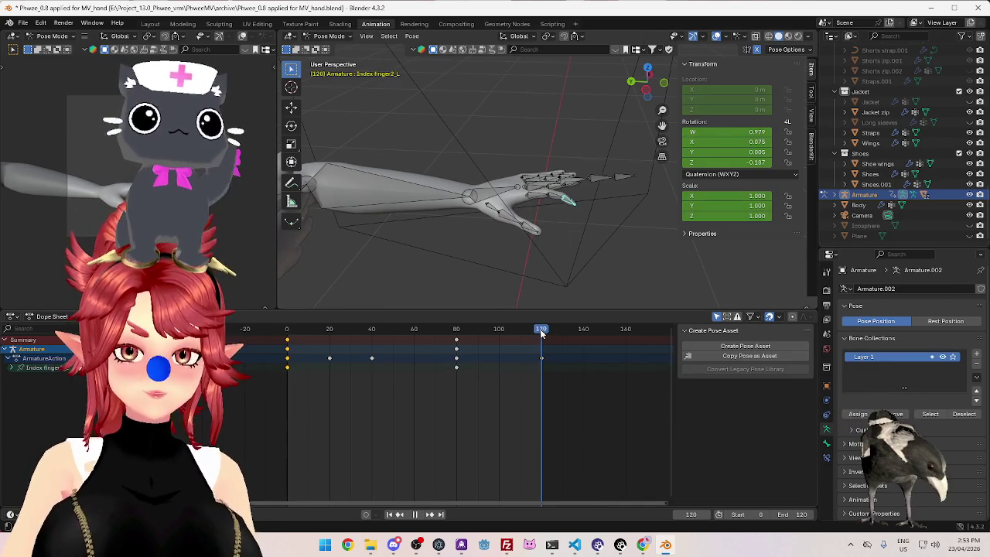
{"action": "key", "text": "space"}
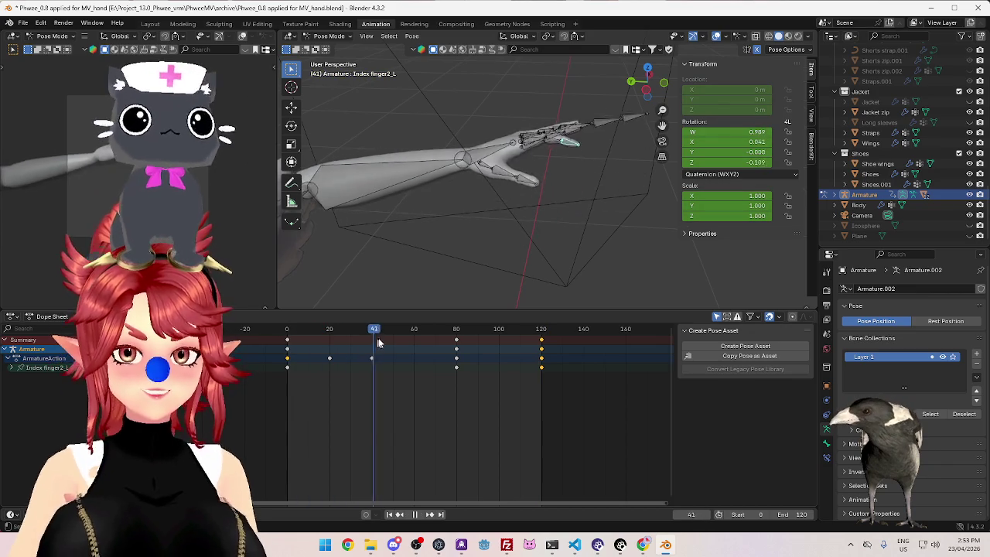
{"action": "key", "text": "space"}
{"action": "key", "text": "Right"}
{"action": "key", "text": "space"}
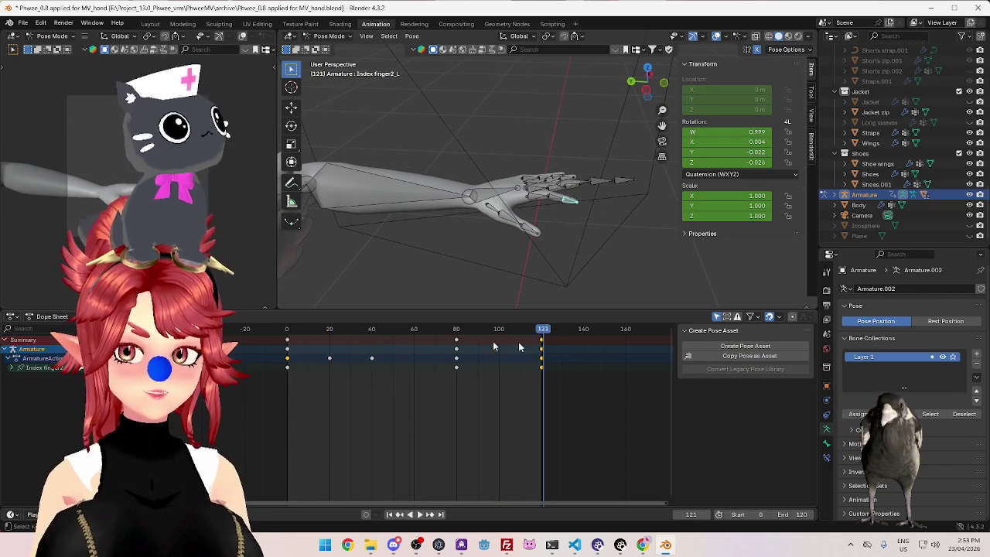
{"action": "key", "text": "space"}
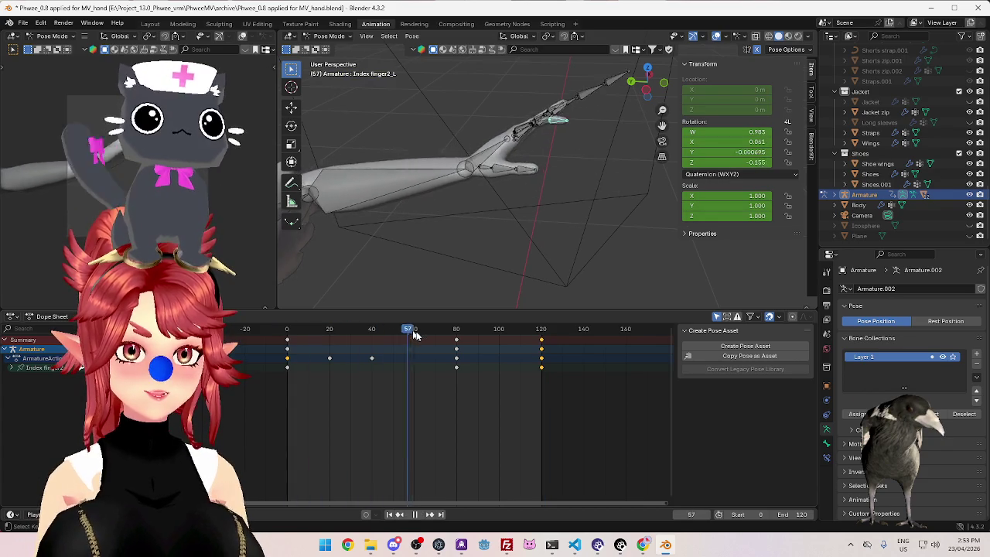
Inspect the finger pose at frames 79, 63 and 80 from different angles
{"action": "left_click_drag", "start_coordinate": [441, 341], "coordinate": [455, 341]}
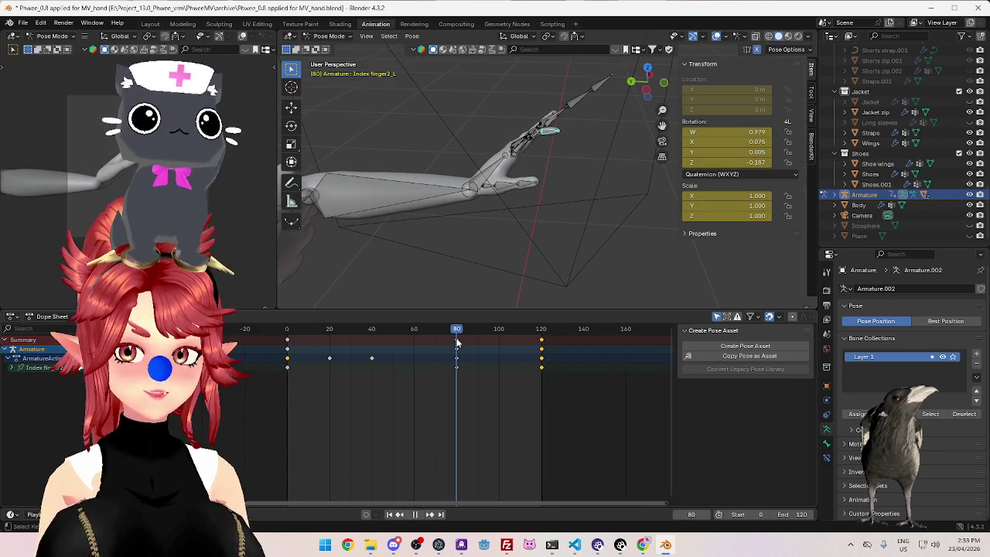
{"action": "mouse_move", "coordinate": [512, 215]}
{"action": "middle_mouse_down"}
{"action": "mouse_move", "coordinate": [535, 227]}
{"action": "mouse_move", "coordinate": [531, 216]}
{"action": "mouse_move", "coordinate": [549, 243]}
{"action": "mouse_move", "coordinate": [531, 255]}
{"action": "middle_mouse_up"}
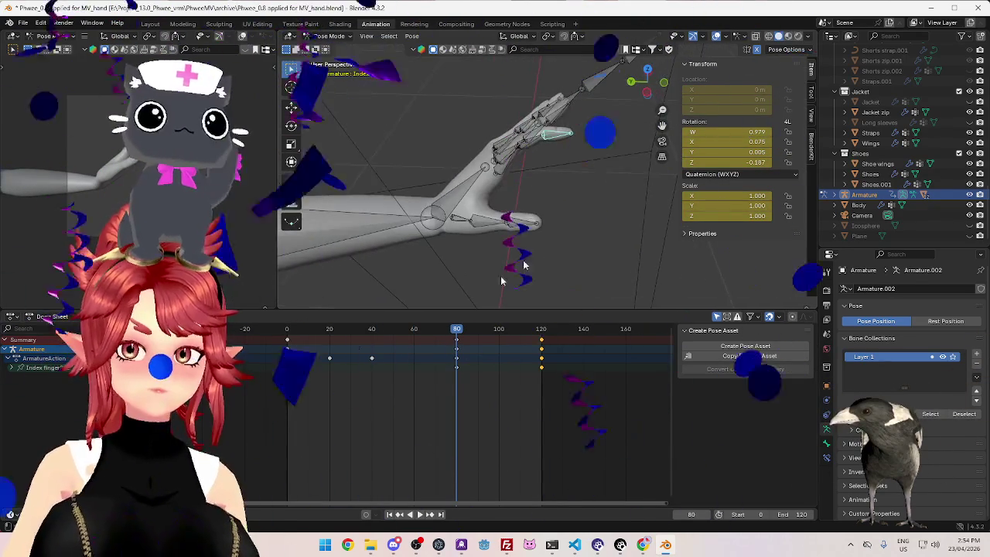
{"action": "left_click", "coordinate": [289, 332]}
{"action": "key", "text": "space"}
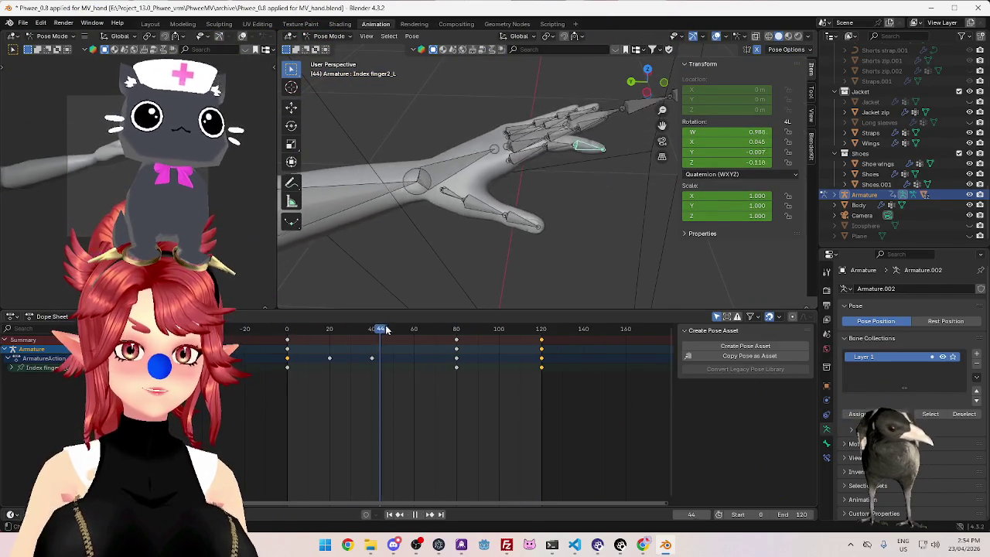
{"action": "left_click_drag", "start_coordinate": [415, 331], "coordinate": [421, 331]}
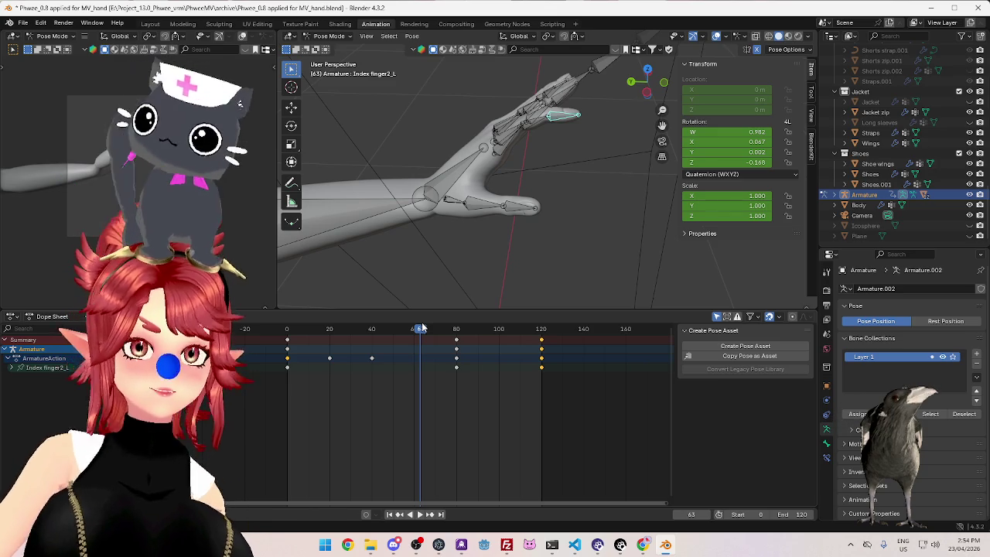
{"action": "left_click_drag", "start_coordinate": [440, 334], "coordinate": [456, 339]}
{"action": "key", "text": "space"}
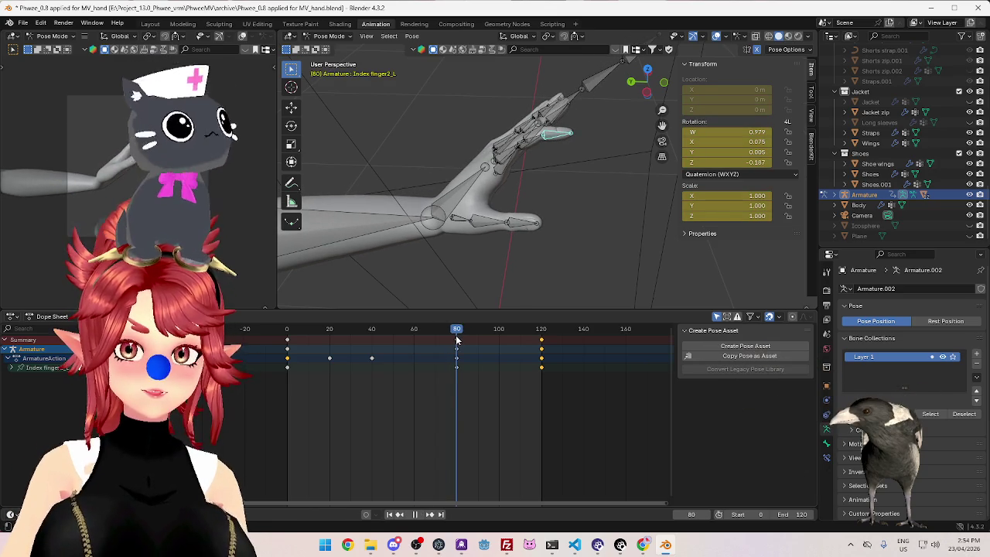
Select all three index finger bones and preview the curl up to frame 80
{"action": "key", "text": "l"}
{"action": "mouse_move", "coordinate": [541, 139]}
{"action": "middle_mouse_down"}
{"action": "mouse_move", "coordinate": [537, 181]}
{"action": "mouse_move", "coordinate": [519, 199]}
{"action": "mouse_move", "coordinate": [548, 238]}
{"action": "mouse_move", "coordinate": [480, 271]}
{"action": "middle_mouse_up"}
{"action": "mouse_move", "coordinate": [296, 333]}
{"action": "left_mouse_down"}
{"action": "mouse_move", "coordinate": [459, 352]}
{"action": "mouse_move", "coordinate": [308, 352]}
{"action": "mouse_move", "coordinate": [455, 354]}
{"action": "left_mouse_up"}
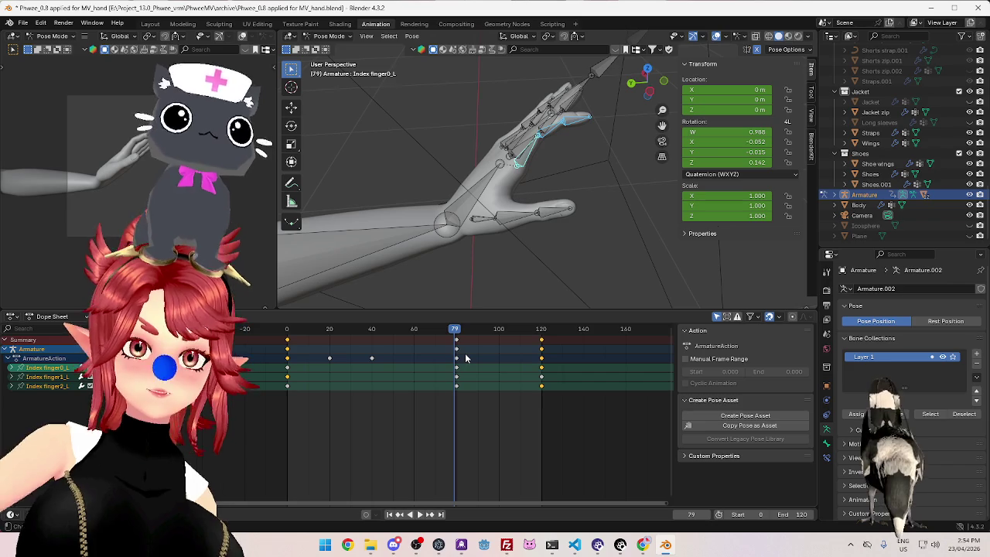
Review the curl at frames 120 and 20, then return to frame 0
{"action": "left_click_drag", "start_coordinate": [466, 358], "coordinate": [541, 344]}
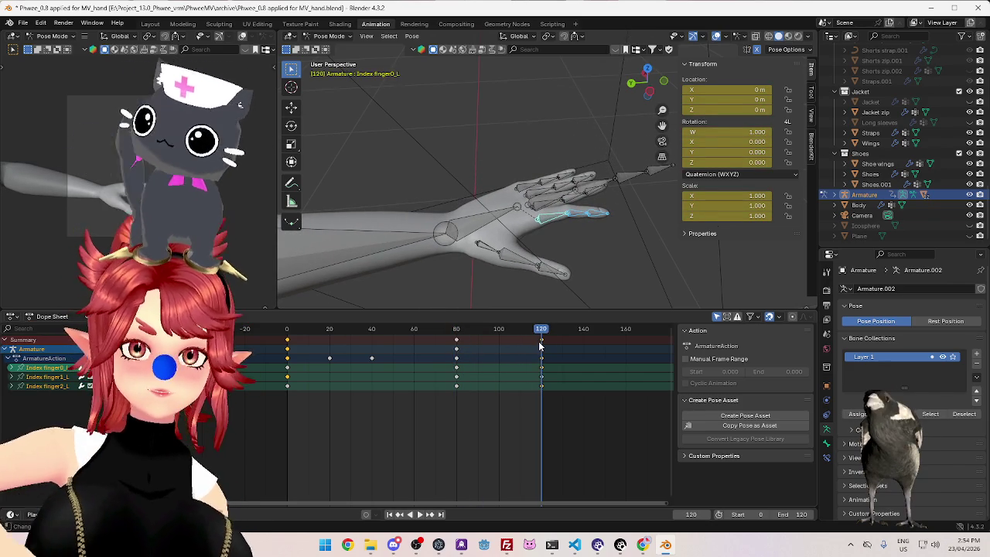
{"action": "left_click_drag", "start_coordinate": [288, 332], "coordinate": [330, 333]}
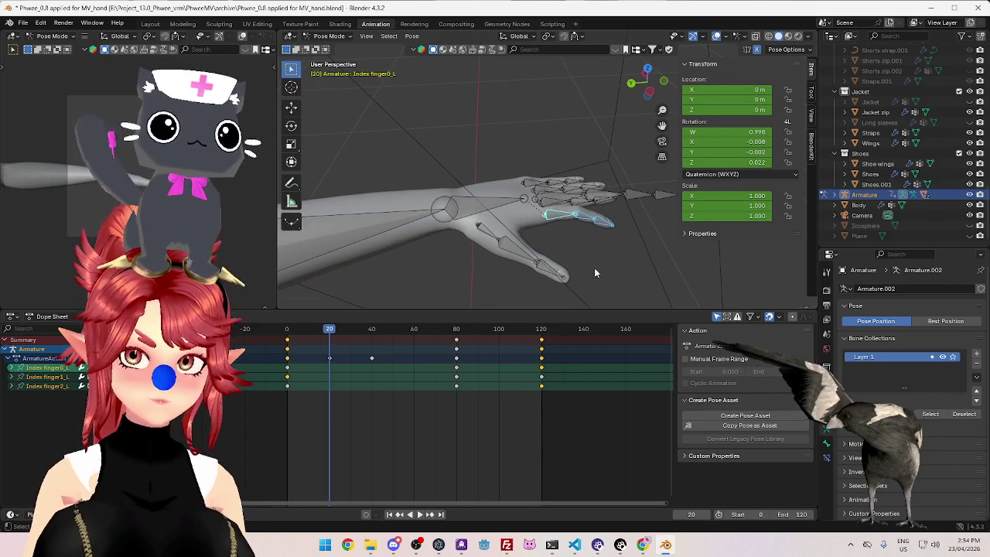
{"action": "key", "text": "space"}
{"action": "left_click", "coordinate": [288, 332]}
{"action": "mouse_move", "coordinate": [438, 272]}
{"action": "middle_mouse_down"}
{"action": "mouse_move", "coordinate": [420, 234]}
{"action": "mouse_move", "coordinate": [561, 201]}
{"action": "mouse_move", "coordinate": [528, 218]}
{"action": "mouse_move", "coordinate": [520, 196]}
{"action": "mouse_move", "coordinate": [544, 229]}
{"action": "mouse_move", "coordinate": [526, 223]}
{"action": "middle_mouse_up"}
At frame 0, rotate Index finger0_L into a new starting pose
{"action": "left_click", "coordinate": [523, 179]}
{"action": "left_click", "coordinate": [522, 198]}
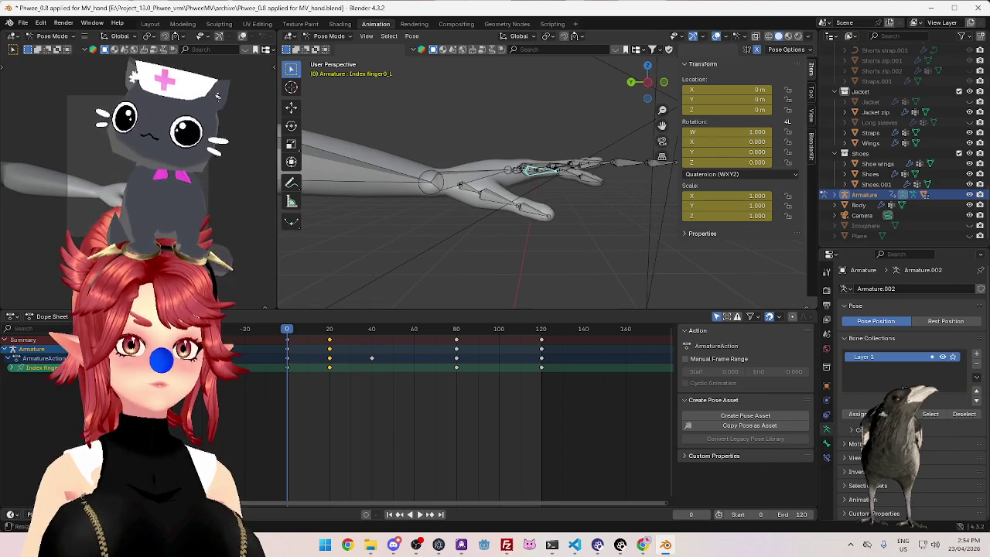
{"action": "mouse_move", "coordinate": [549, 172]}
{"action": "middle_mouse_down"}
{"action": "mouse_move", "coordinate": [568, 236]}
{"action": "mouse_move", "coordinate": [553, 214]}
{"action": "mouse_move", "coordinate": [554, 192]}
{"action": "mouse_move", "coordinate": [576, 203]}
{"action": "mouse_move", "coordinate": [589, 231]}
{"action": "middle_mouse_up"}
{"action": "key", "text": "r"}
{"action": "left_click", "coordinate": [574, 201]}
{"action": "left_click", "coordinate": [576, 222]}
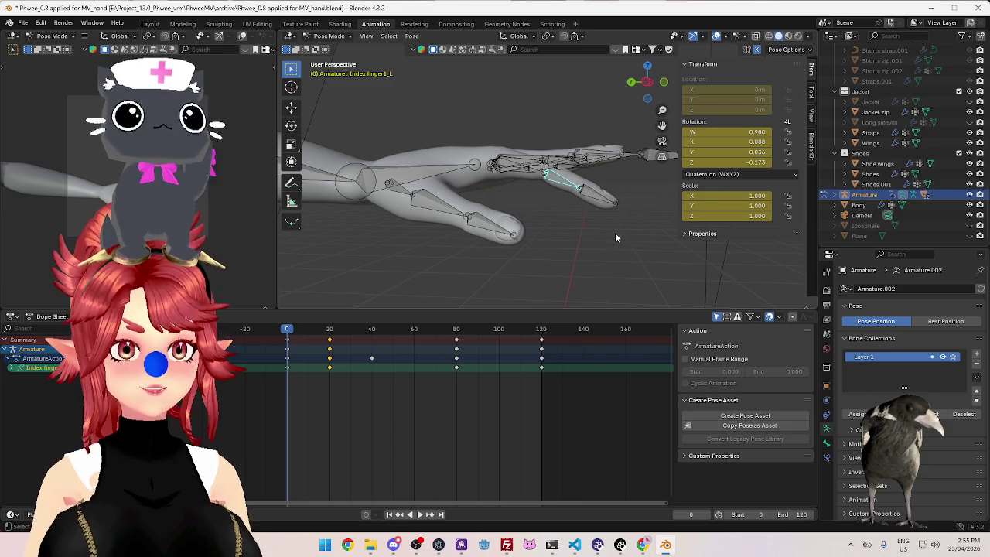
Bend Index finger1_L further at frame 0
{"action": "middle_click_drag", "start_coordinate": [607, 254], "coordinate": [608, 231]}
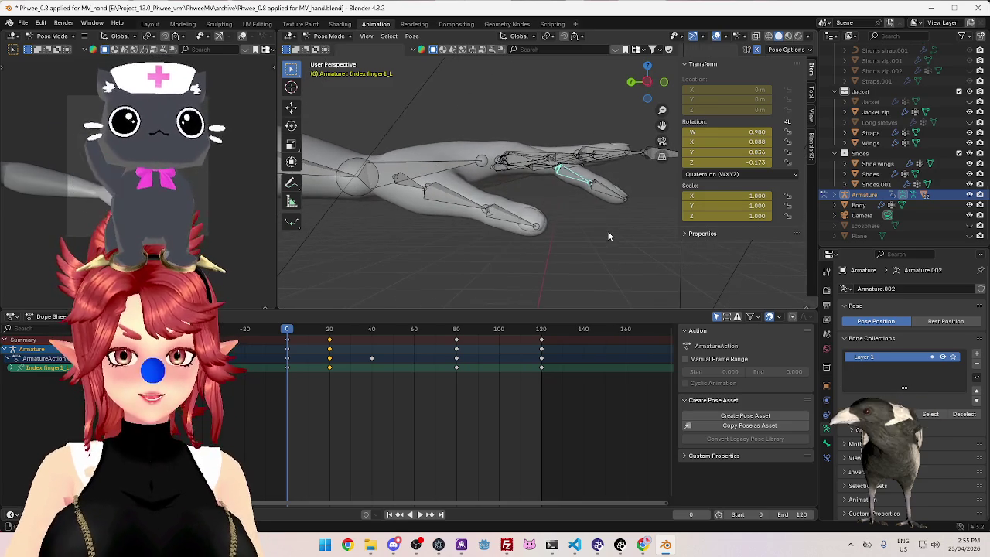
{"action": "key", "text": "r"}
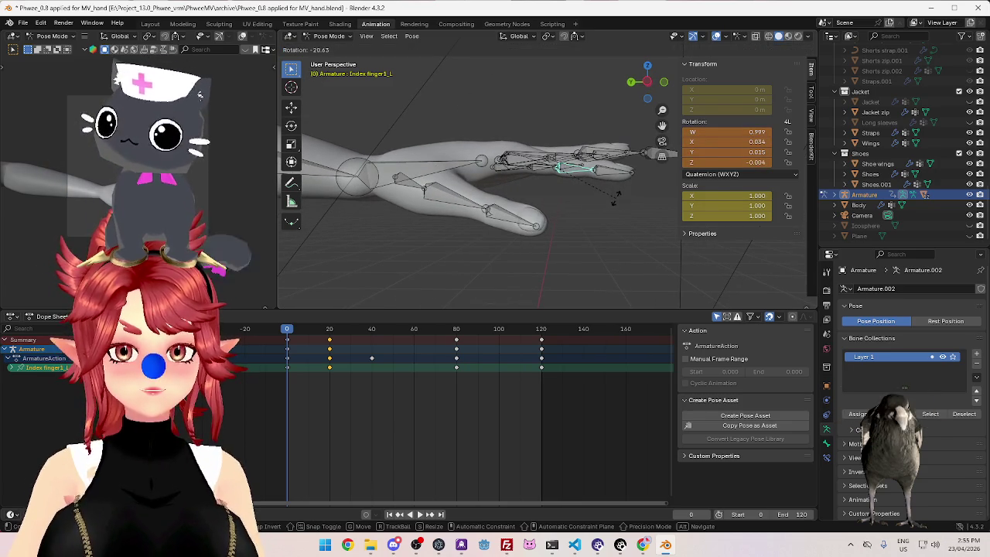
{"action": "left_click", "coordinate": [609, 184]}
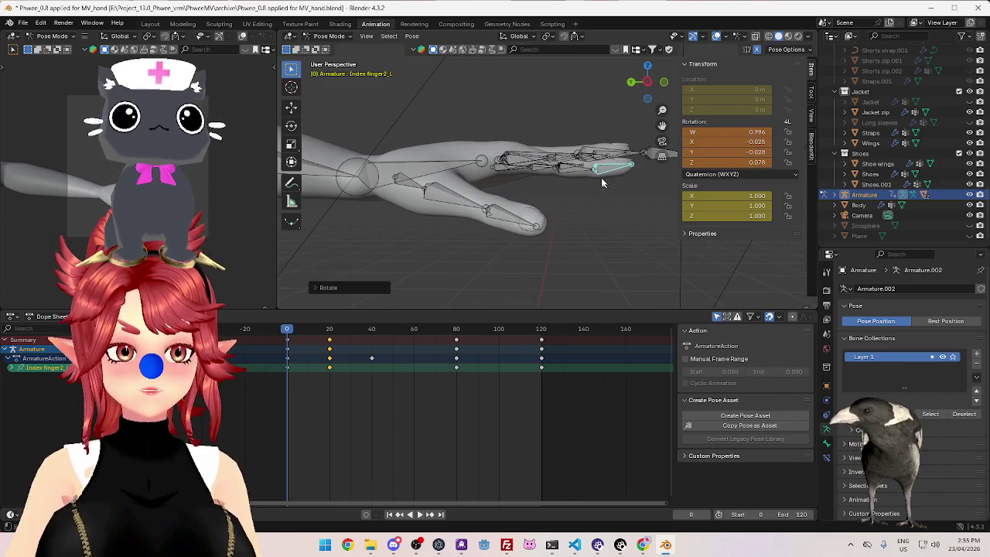
{"action": "middle_click_drag", "start_coordinate": [609, 184], "coordinate": [588, 225]}
Select all index finger bones and play the reworked curl from frame 0 to 120
{"action": "left_click", "coordinate": [573, 211], "text": "shift"}
{"action": "left_click", "coordinate": [524, 207], "text": "shift"}
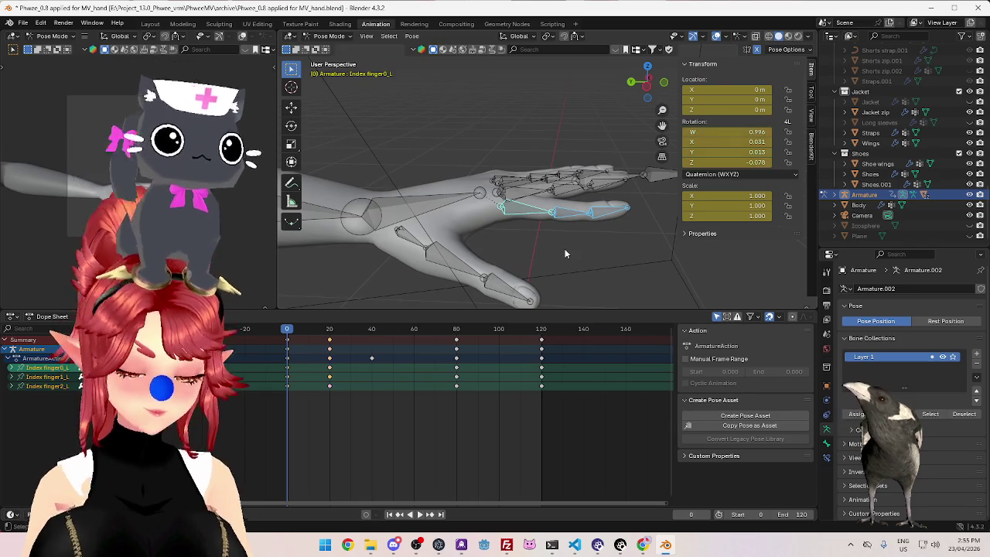
{"action": "left_click_drag", "start_coordinate": [292, 331], "coordinate": [377, 331]}
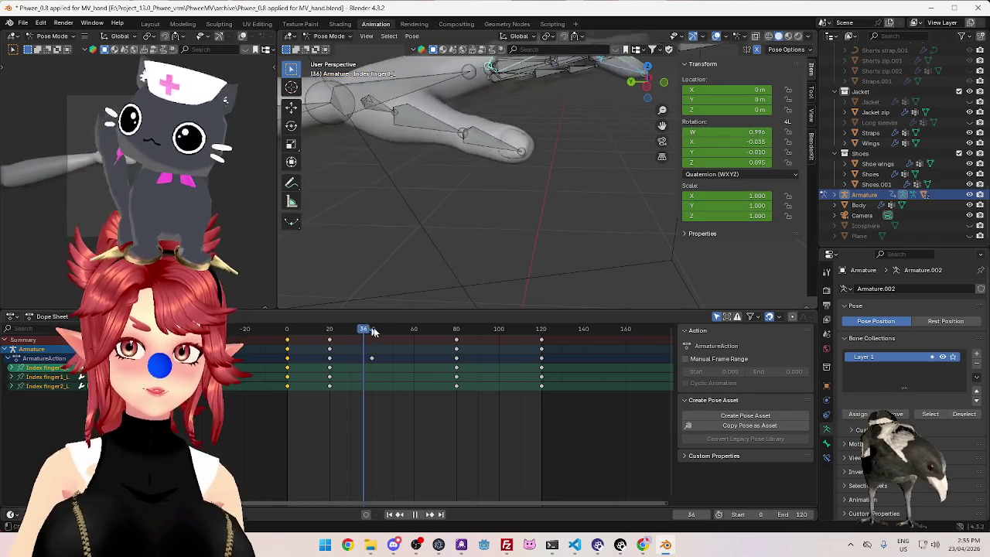
{"action": "left_click", "coordinate": [541, 333]}
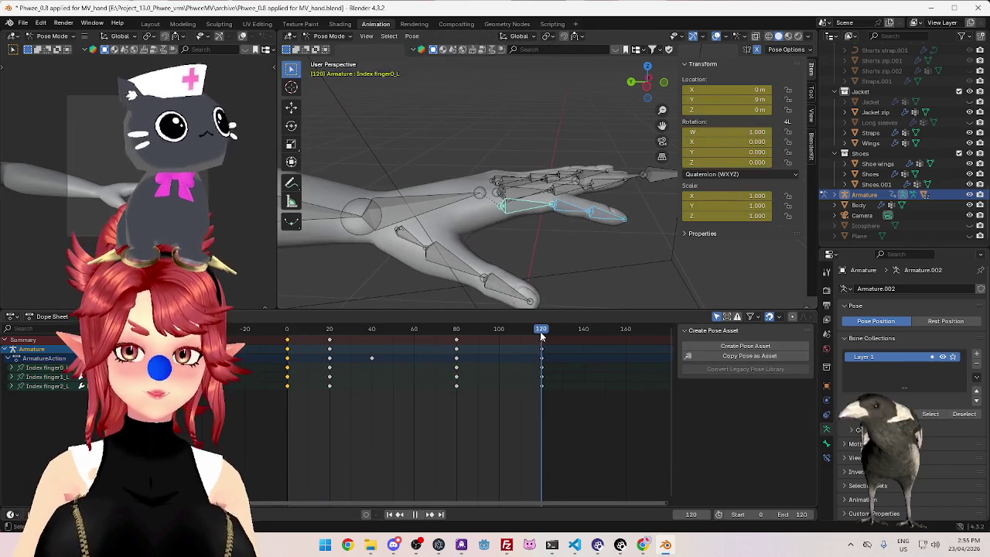
{"action": "left_click", "coordinate": [416, 514]}
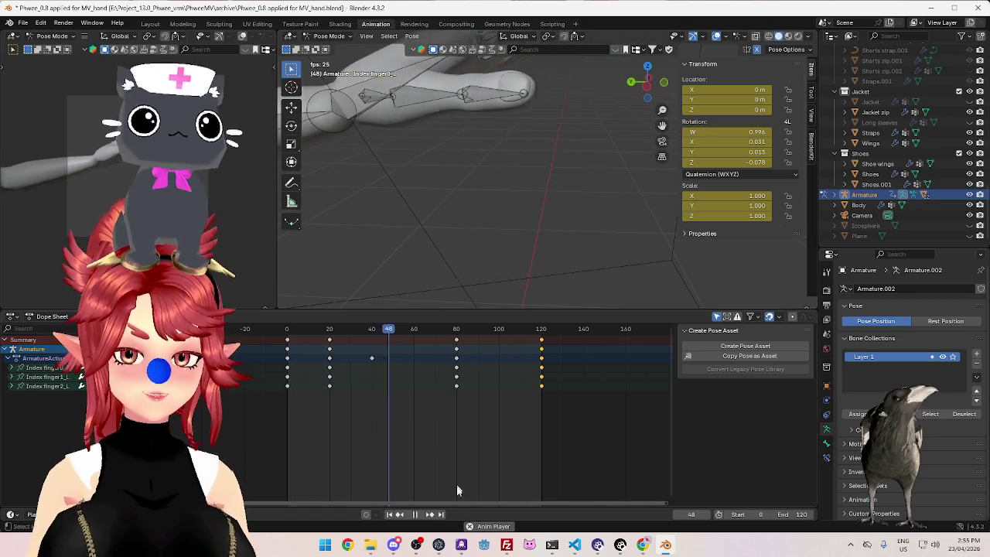
{"action": "key", "text": "space"}
{"action": "middle_click_drag", "start_coordinate": [474, 189], "coordinate": [479, 242]}
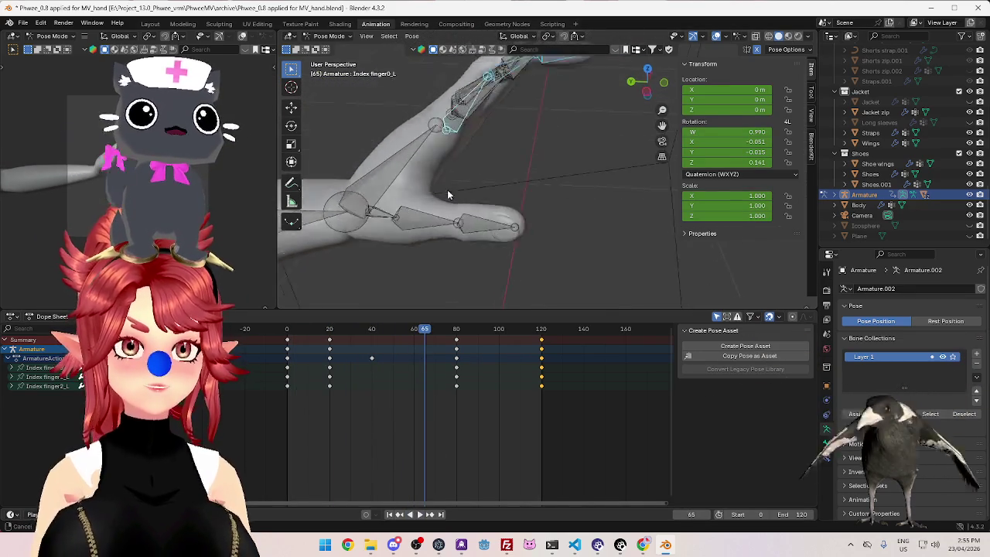
Select Middle finger0_L and play the animation to check it has no motion yet
{"action": "left_click", "coordinate": [501, 232]}
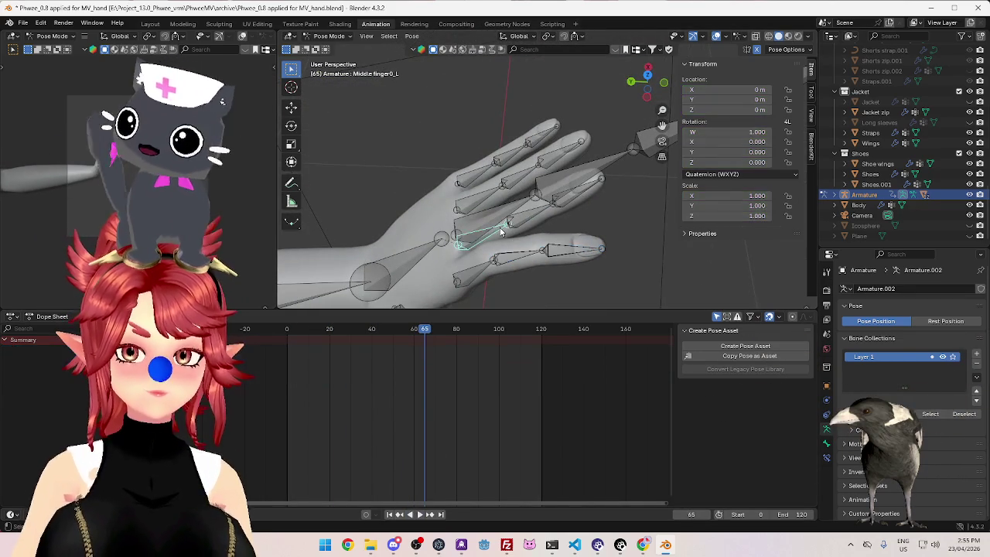
{"action": "mouse_move", "coordinate": [501, 249]}
{"action": "middle_mouse_down"}
{"action": "mouse_move", "coordinate": [482, 223]}
{"action": "mouse_move", "coordinate": [552, 186]}
{"action": "mouse_move", "coordinate": [541, 239]}
{"action": "middle_mouse_up"}
{"action": "scroll", "coordinate": [483, 222], "scroll_direction": "up", "scroll_amount": 3}
{"action": "scroll", "coordinate": [553, 185], "scroll_direction": "down", "scroll_amount": 3}
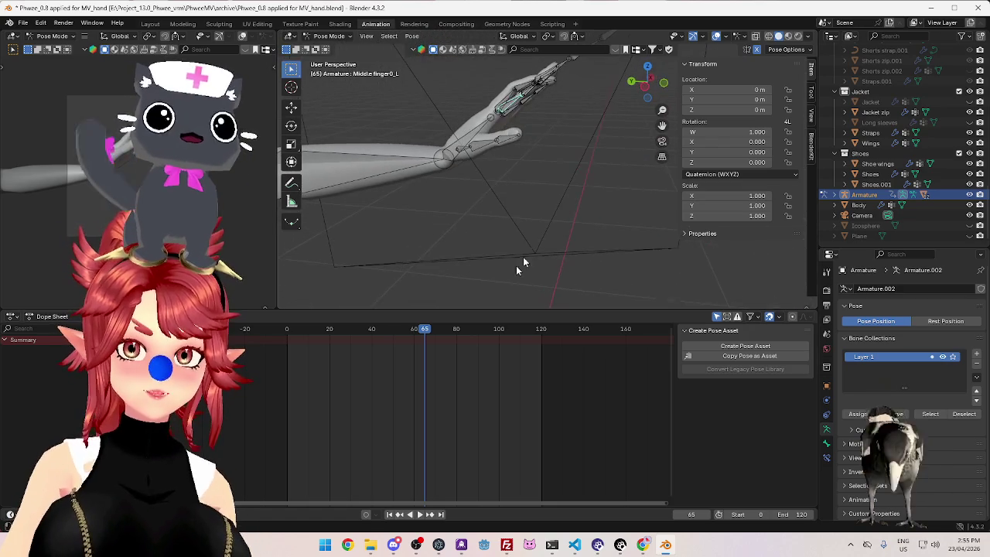
{"action": "left_click", "coordinate": [420, 515]}
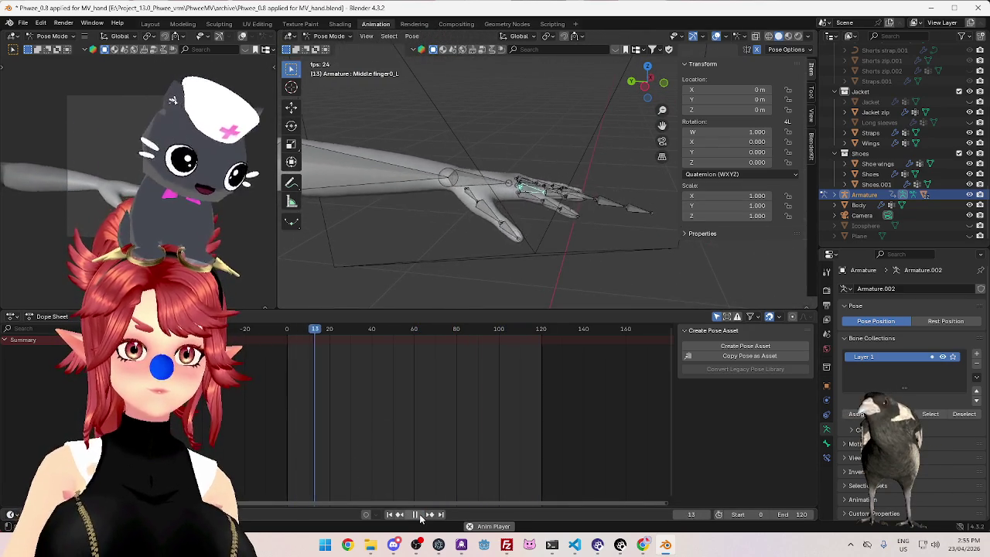
{"action": "left_click", "coordinate": [420, 514]}
{"action": "mouse_move", "coordinate": [518, 195]}
{"action": "middle_mouse_down"}
{"action": "mouse_move", "coordinate": [515, 253]}
{"action": "mouse_move", "coordinate": [543, 162]}
{"action": "middle_mouse_up"}
Return to frame 0, save the file with Ctrl+S and replay the animation
{"action": "left_click_drag", "start_coordinate": [294, 335], "coordinate": [456, 348]}
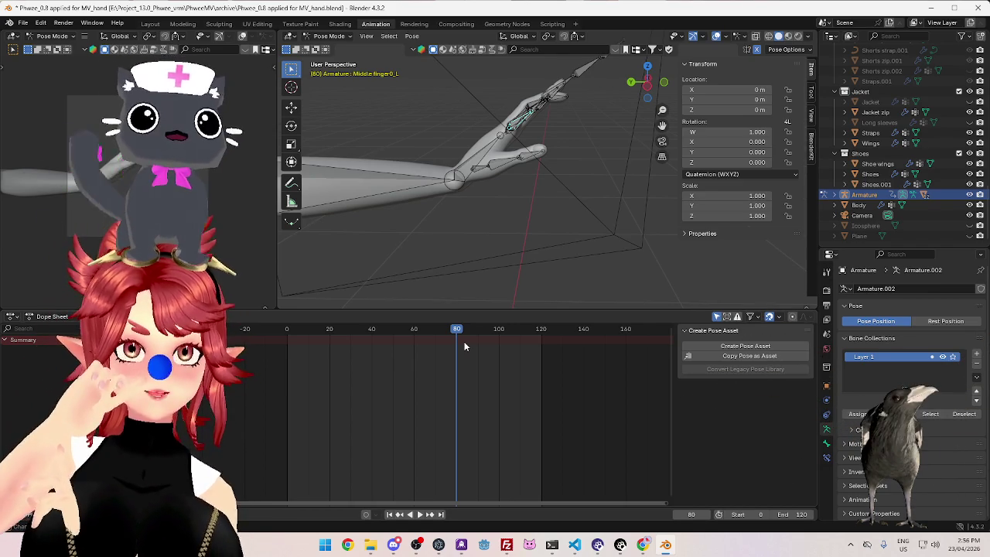
{"action": "key", "text": "ctrl+s"}
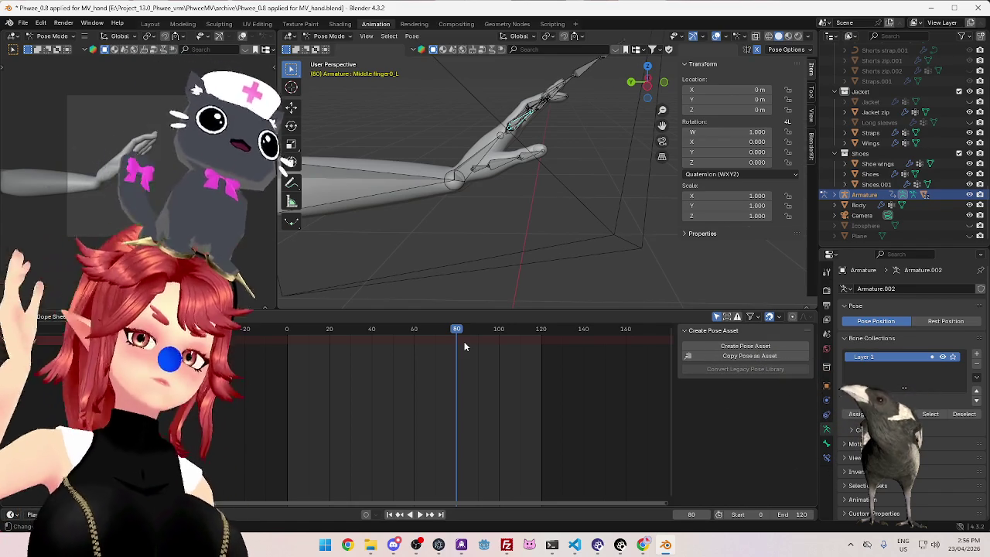
{"action": "left_click", "coordinate": [288, 330]}
{"action": "key", "text": "space"}
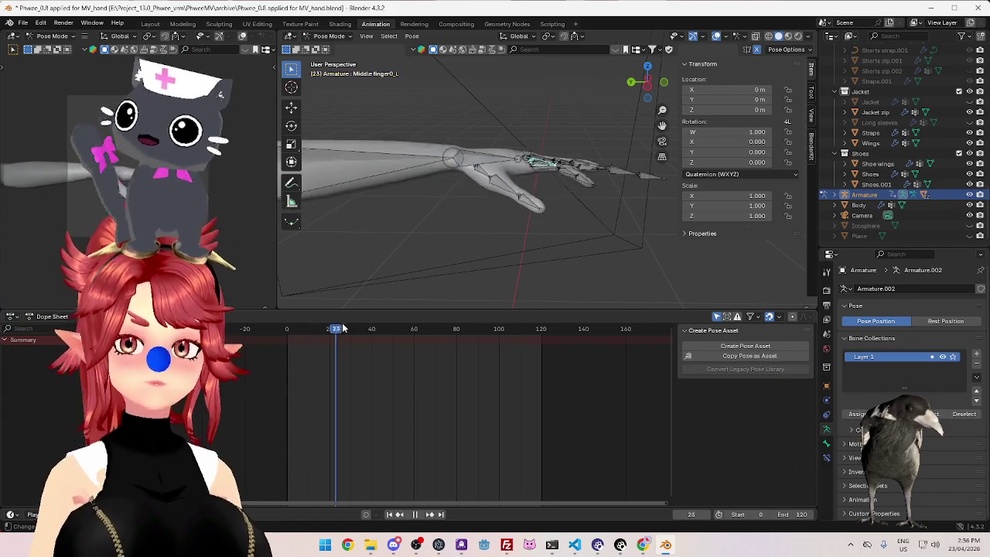
{"action": "left_click_drag", "start_coordinate": [533, 339], "coordinate": [562, 340]}
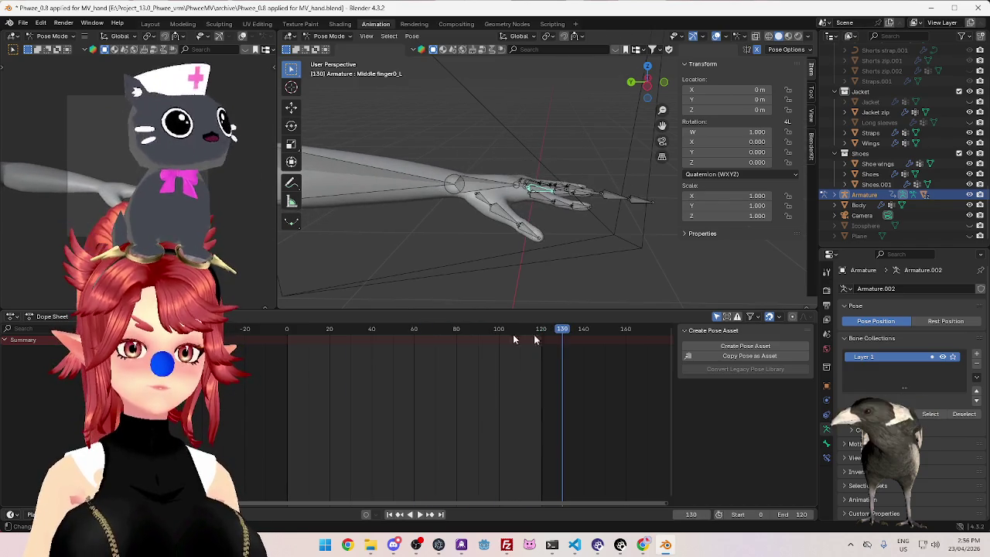
{"action": "left_click", "coordinate": [288, 330]}
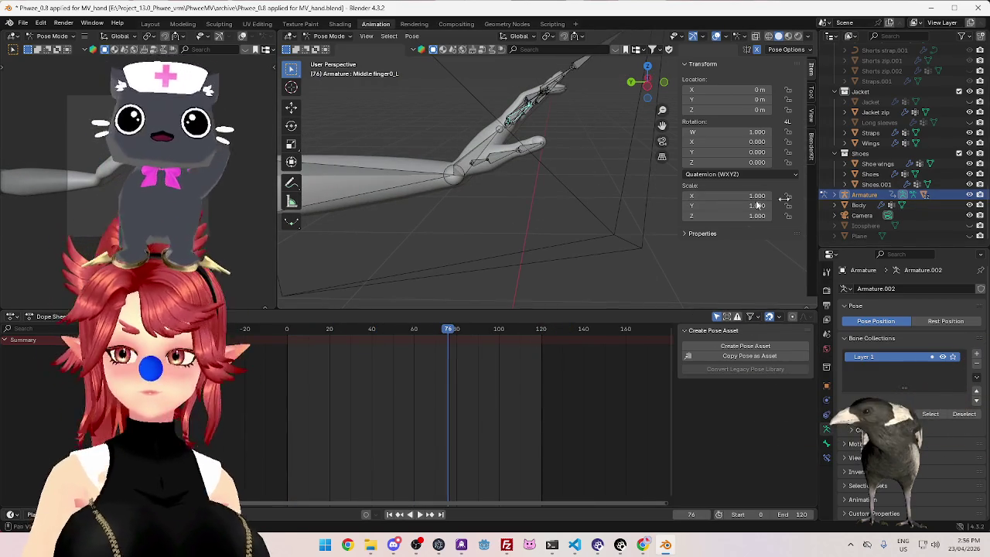
{"action": "left_click", "coordinate": [287, 330]}
{"action": "key", "text": "space"}
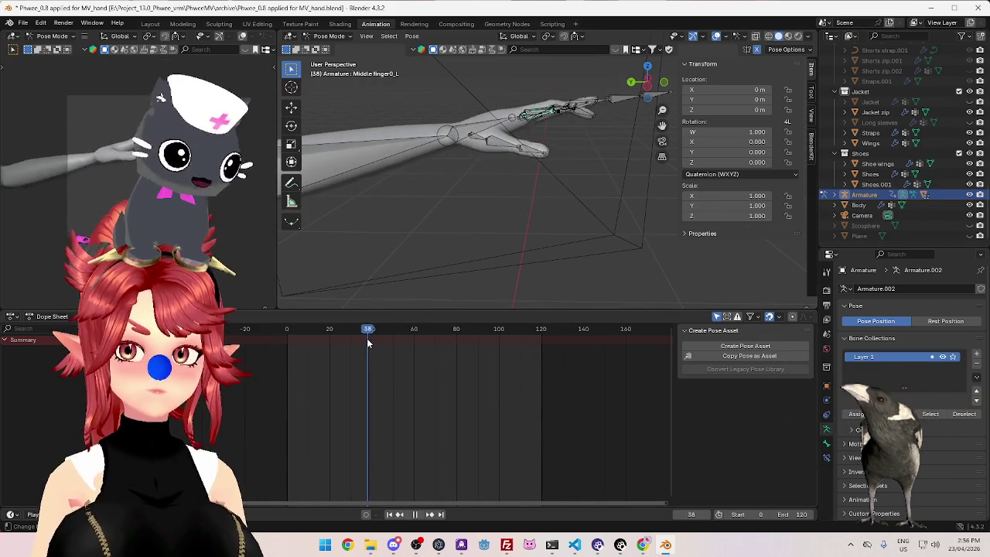
{"action": "left_click", "coordinate": [285, 329]}
{"action": "mouse_move", "coordinate": [532, 223]}
{"action": "middle_mouse_down"}
{"action": "mouse_move", "coordinate": [533, 258]}
{"action": "mouse_move", "coordinate": [358, 328]}
{"action": "middle_mouse_up"}
{"action": "left_click", "coordinate": [291, 338]}
{"action": "middle_click_drag", "start_coordinate": [416, 236], "coordinate": [440, 229]}
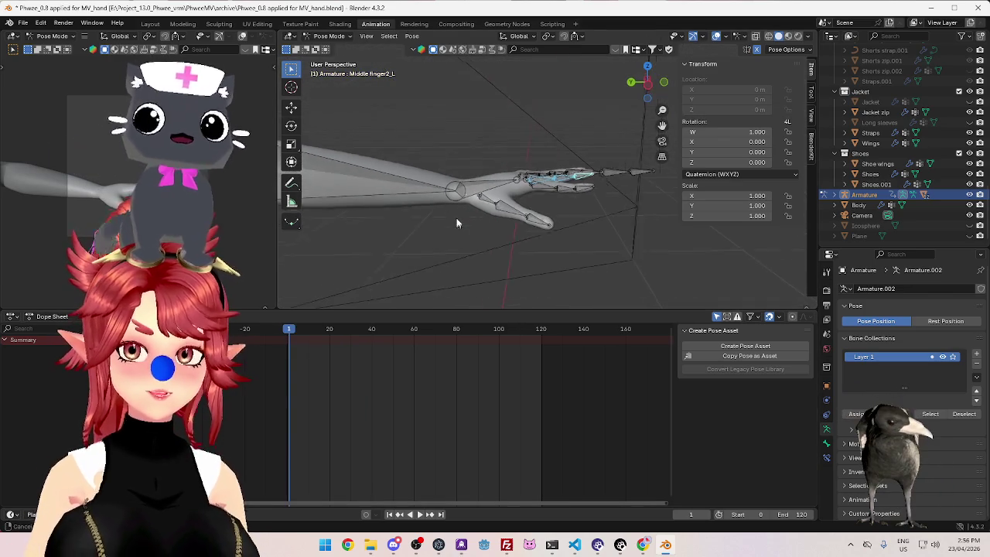
{"action": "key", "text": "space"}
{"action": "left_click", "coordinate": [287, 333]}
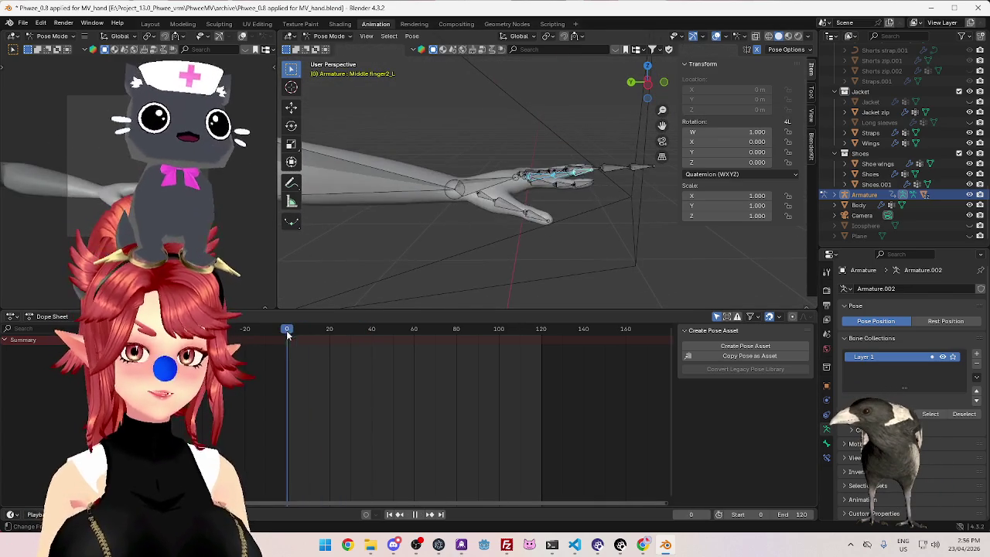
{"action": "left_click_drag", "start_coordinate": [416, 340], "coordinate": [414, 347]}
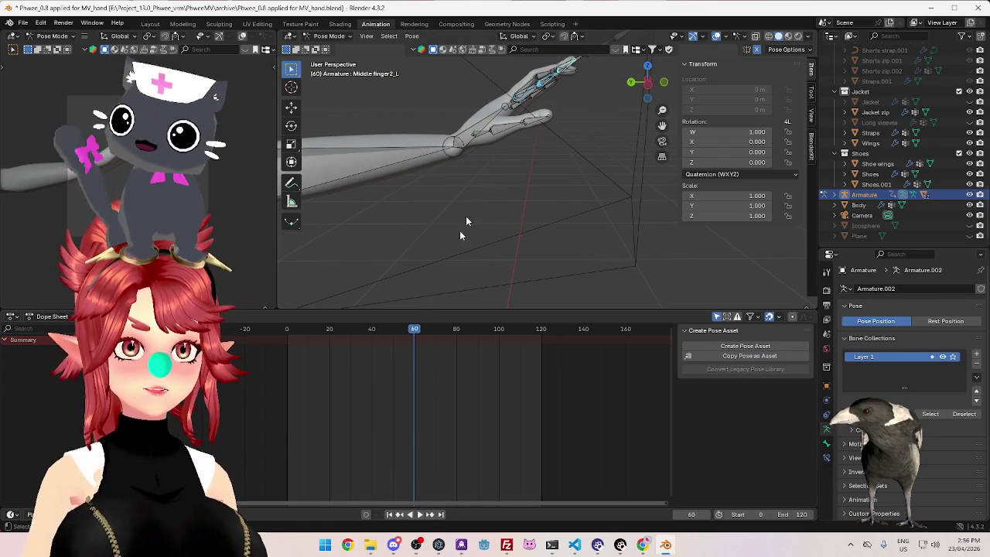
{"action": "middle_click_drag", "start_coordinate": [563, 128], "coordinate": [567, 129]}
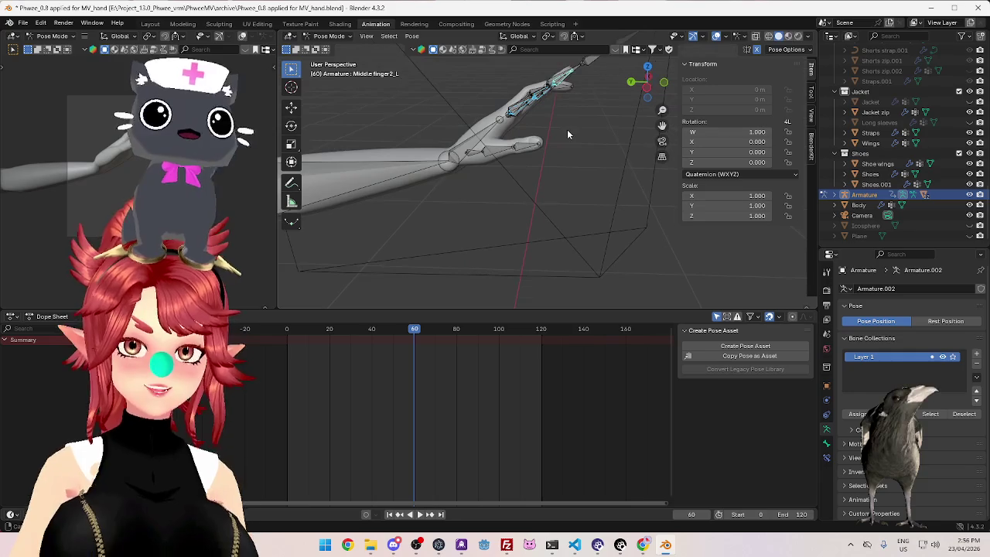
Bend the middle finger tip, base and middle bones and keyframe them at frame 60
{"action": "key", "text": "r"}
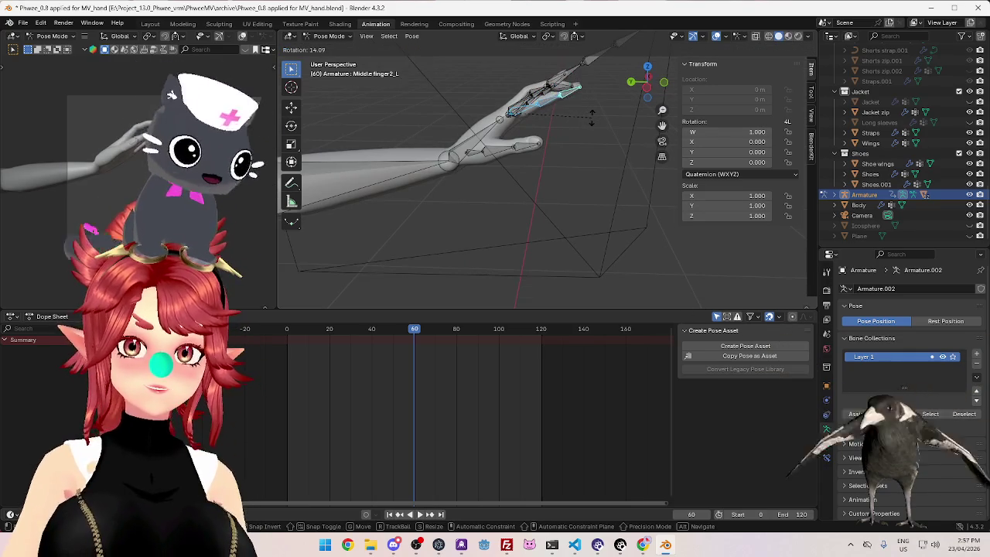
{"action": "left_click", "coordinate": [592, 115]}
{"action": "left_click", "coordinate": [547, 36]}
{"action": "key", "text": "r"}
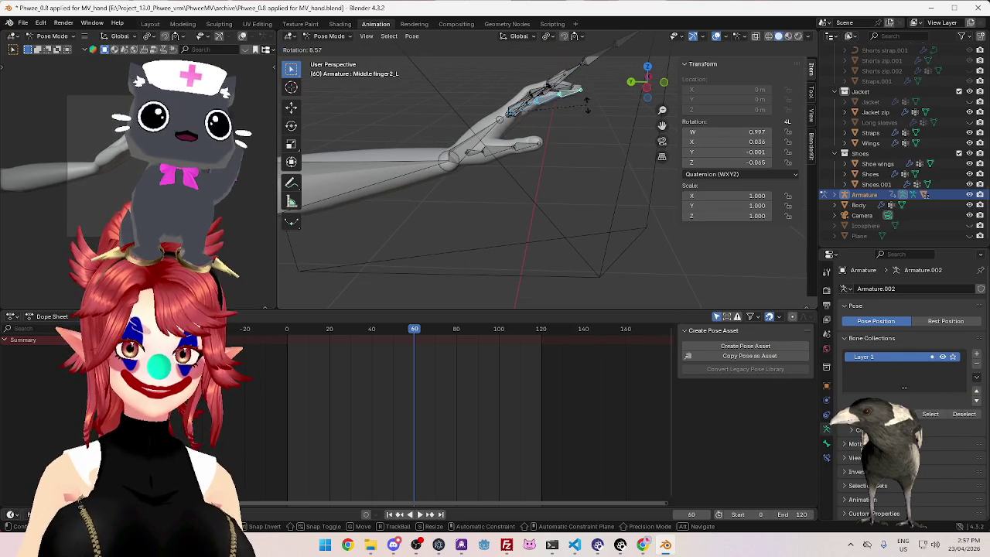
{"action": "left_click", "coordinate": [582, 119]}
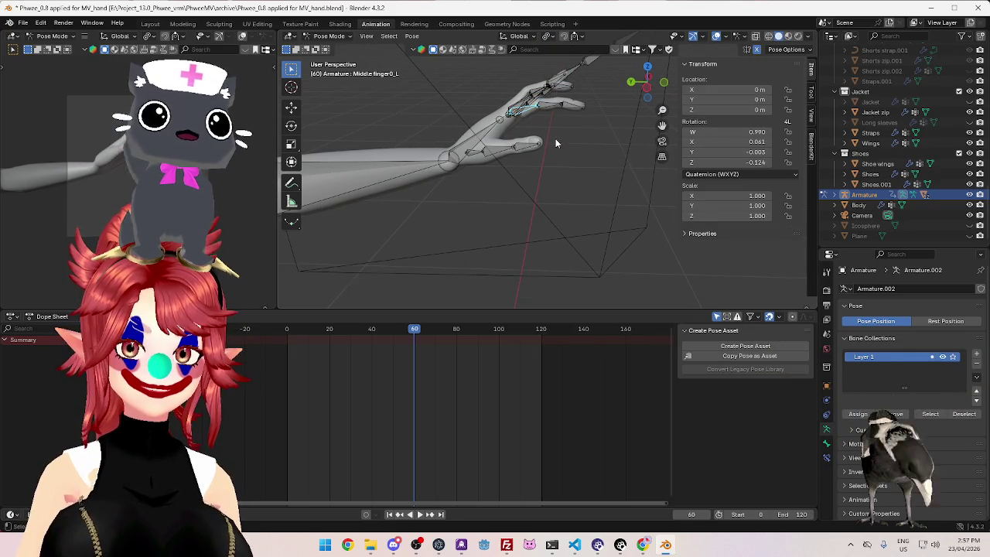
{"action": "left_click", "coordinate": [556, 139]}
{"action": "key", "text": "r"}
{"action": "left_click", "coordinate": [553, 110]}
{"action": "middle_click_drag", "start_coordinate": [552, 110], "coordinate": [568, 194]}
{"action": "left_click", "coordinate": [571, 197]}
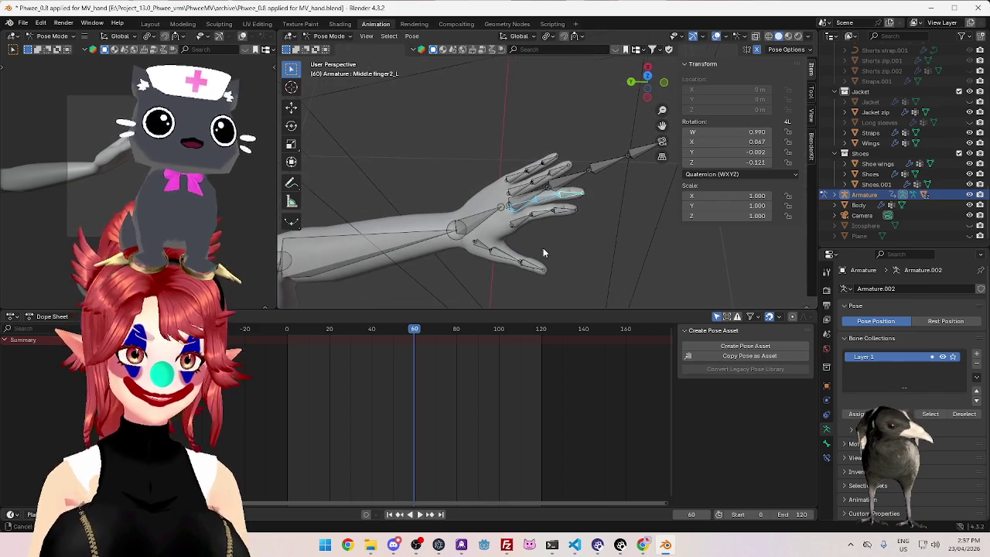
{"action": "middle_click_drag", "start_coordinate": [543, 254], "coordinate": [570, 227]}
{"action": "key", "text": "i"}
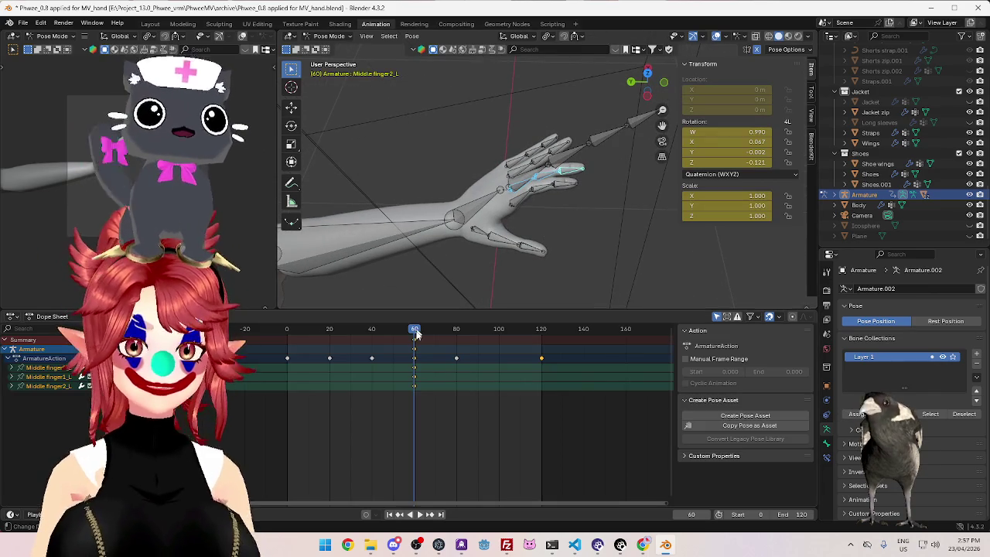
At frame 120, rotate the middle finger tip and base bones further and keyframe all three
{"action": "key", "text": "space"}
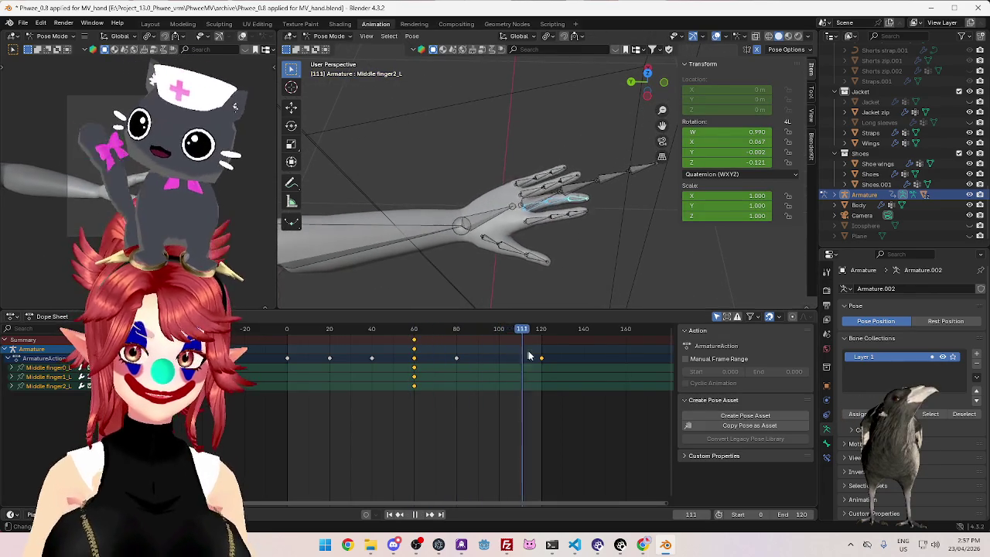
{"action": "key", "text": "space"}
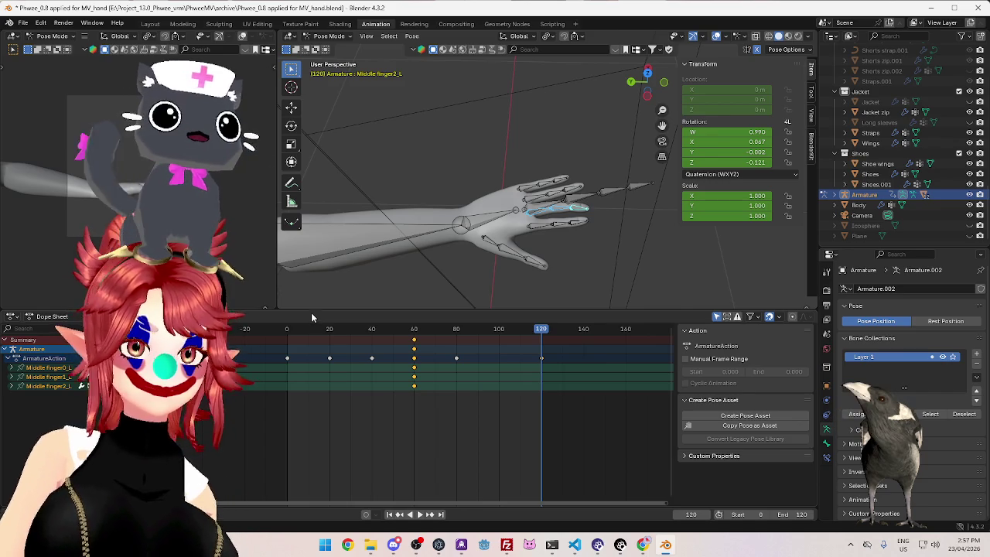
{"action": "middle_click_drag", "start_coordinate": [519, 264], "coordinate": [509, 195]}
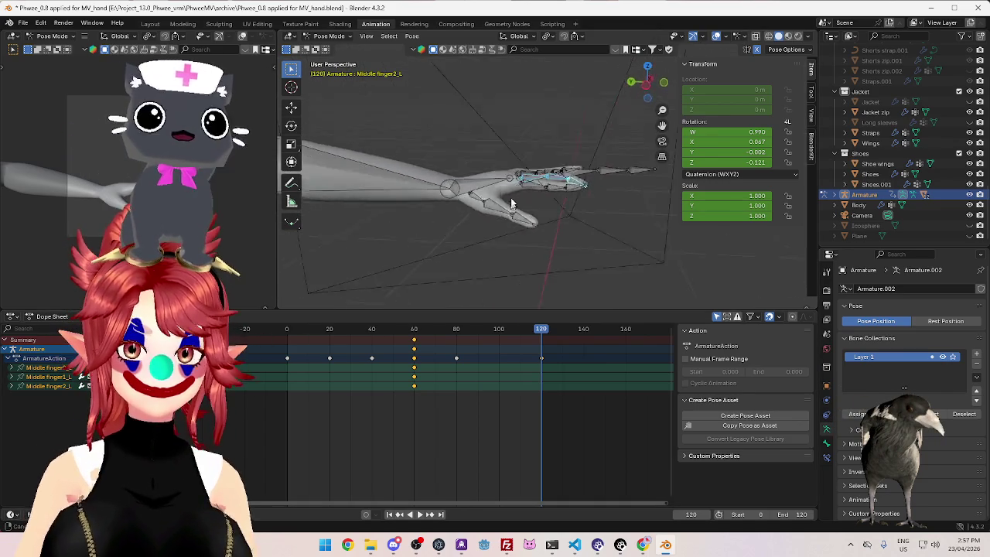
{"action": "key", "text": "r"}
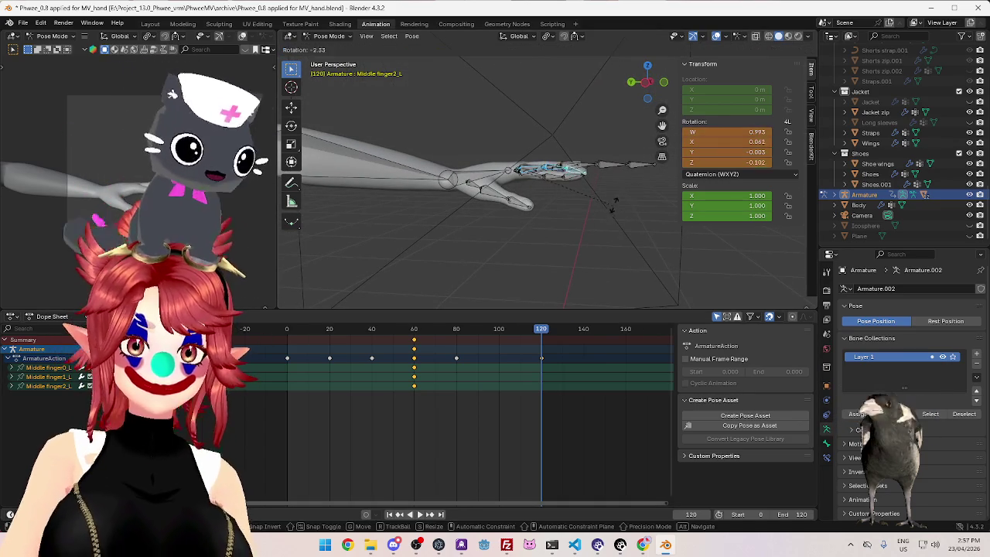
{"action": "left_click", "coordinate": [617, 194]}
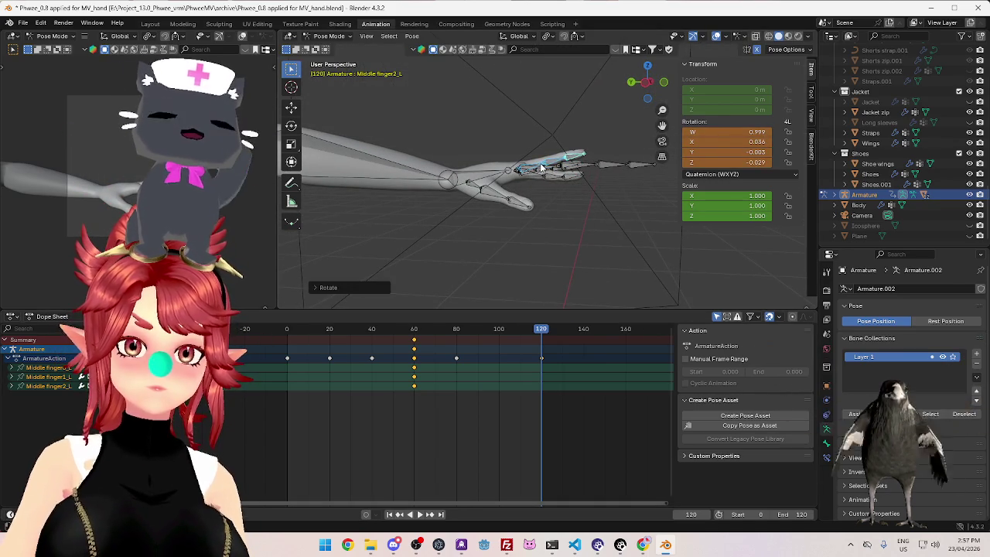
{"action": "left_click", "coordinate": [574, 196]}
{"action": "left_click", "coordinate": [536, 165]}
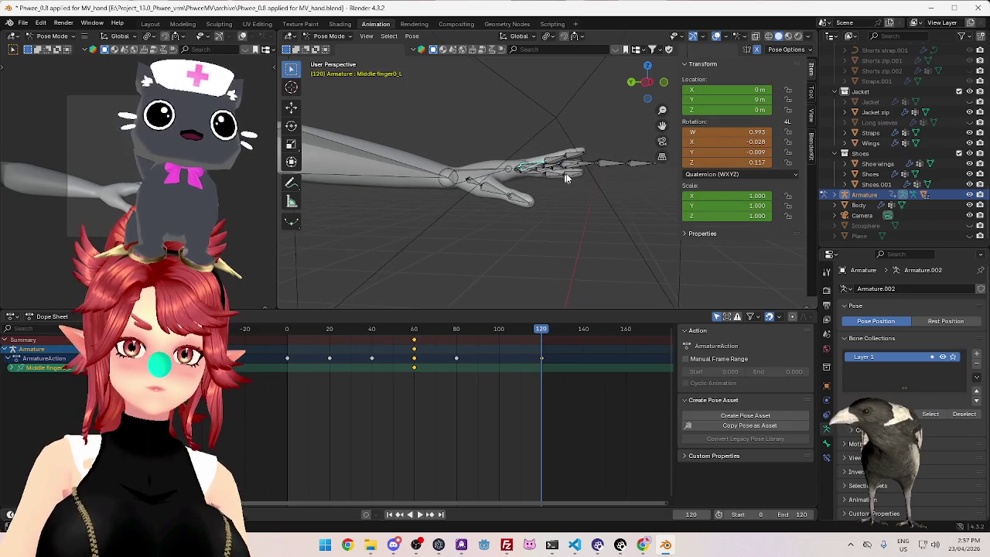
{"action": "key", "text": "r"}
{"action": "left_click", "coordinate": [582, 198]}
{"action": "middle_click_drag", "start_coordinate": [582, 199], "coordinate": [561, 227]}
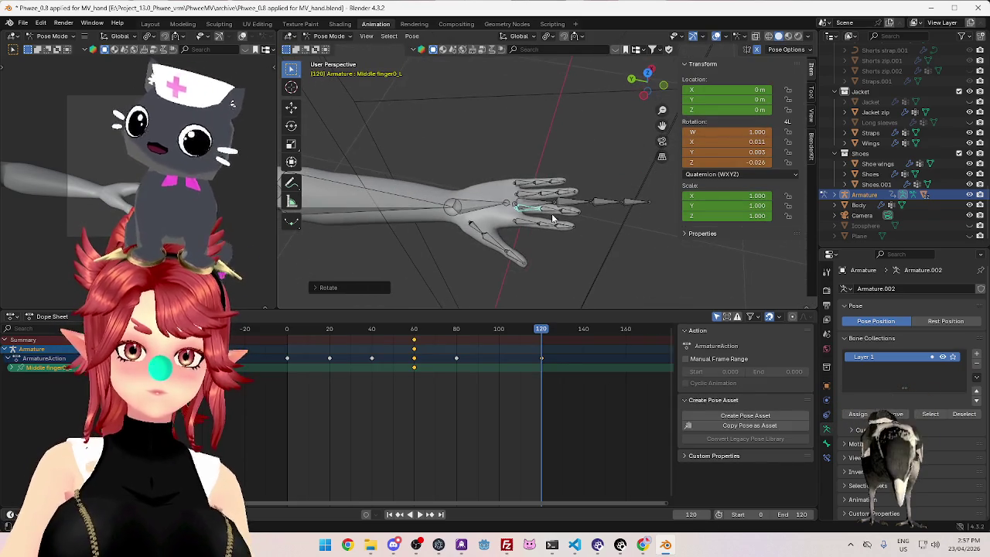
{"action": "left_click", "coordinate": [559, 203], "text": "shift"}
{"action": "left_click", "coordinate": [545, 209], "text": "shift"}
{"action": "key", "text": "i"}
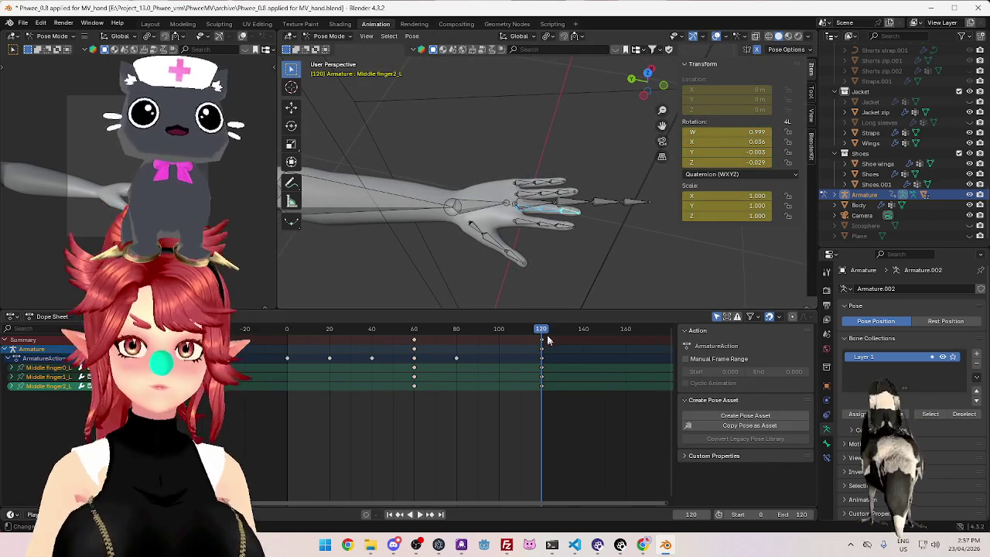
{"action": "left_click", "coordinate": [539, 362]}
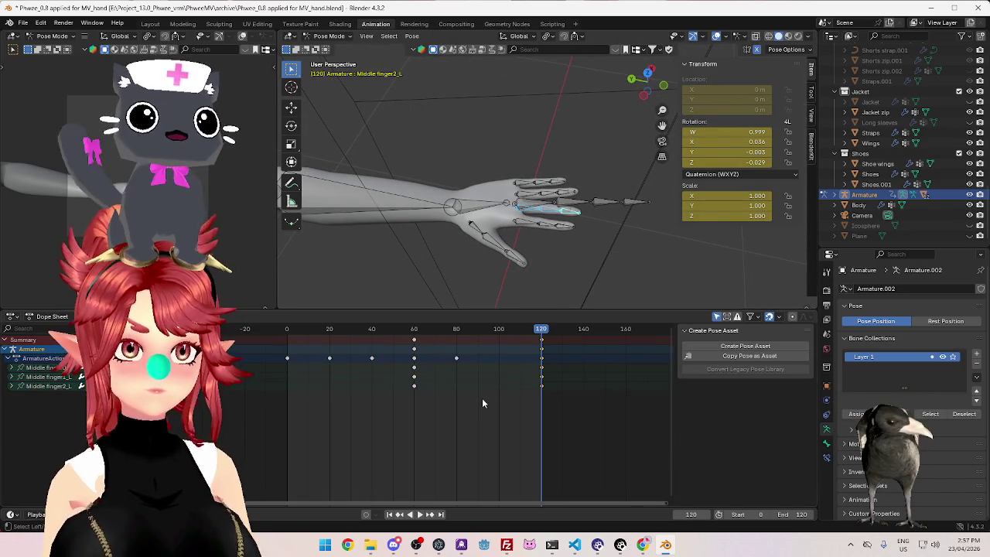
{"action": "key", "text": "space"}
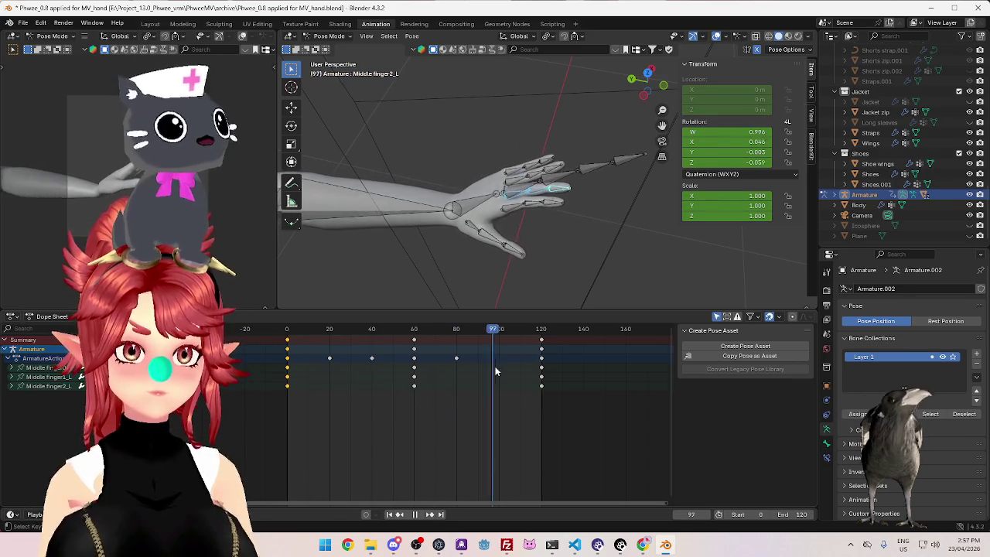
{"action": "left_click_drag", "start_coordinate": [355, 334], "coordinate": [417, 346]}
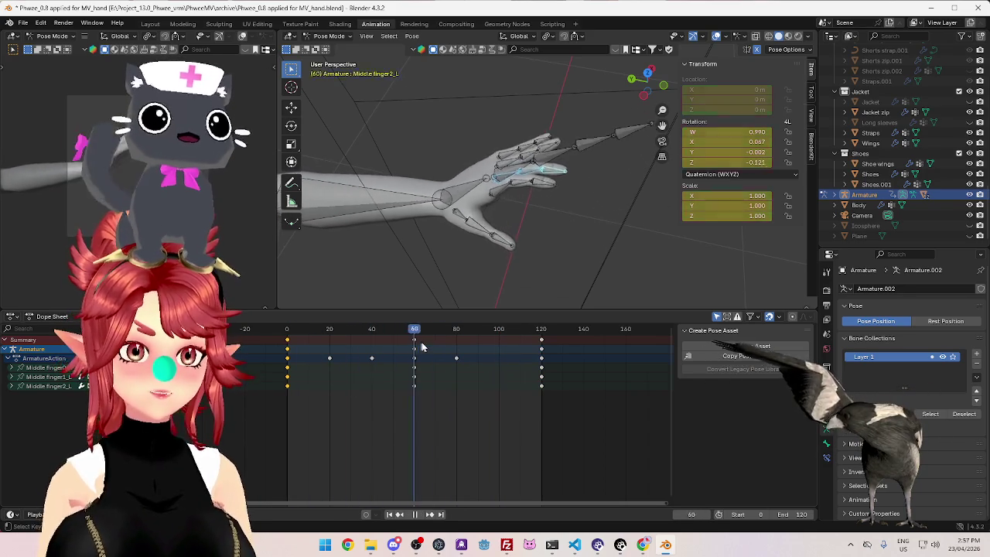
{"action": "key", "text": "space"}
{"action": "mouse_move", "coordinate": [470, 278]}
{"action": "middle_mouse_down"}
{"action": "mouse_move", "coordinate": [508, 169]}
{"action": "mouse_move", "coordinate": [524, 199]}
{"action": "middle_mouse_up"}
{"action": "left_click", "coordinate": [520, 168]}
{"action": "key", "text": "space"}
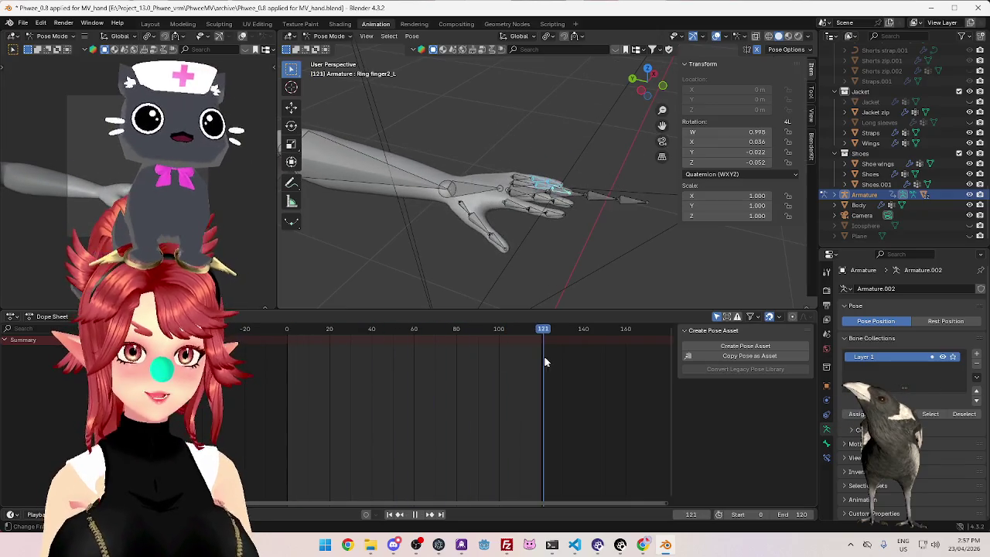
{"action": "key", "text": "space"}
{"action": "key", "text": "shift+Left"}
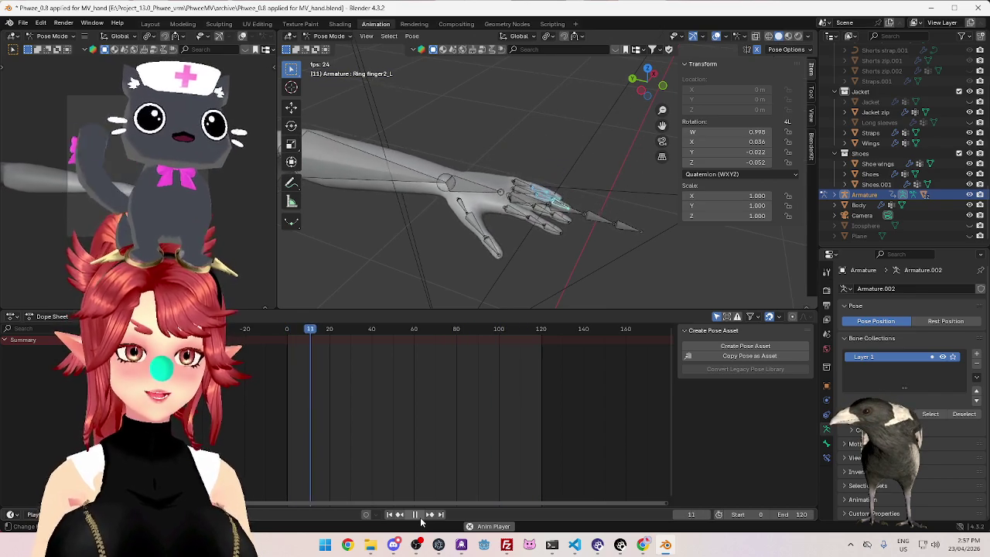
{"action": "left_click", "coordinate": [417, 515]}
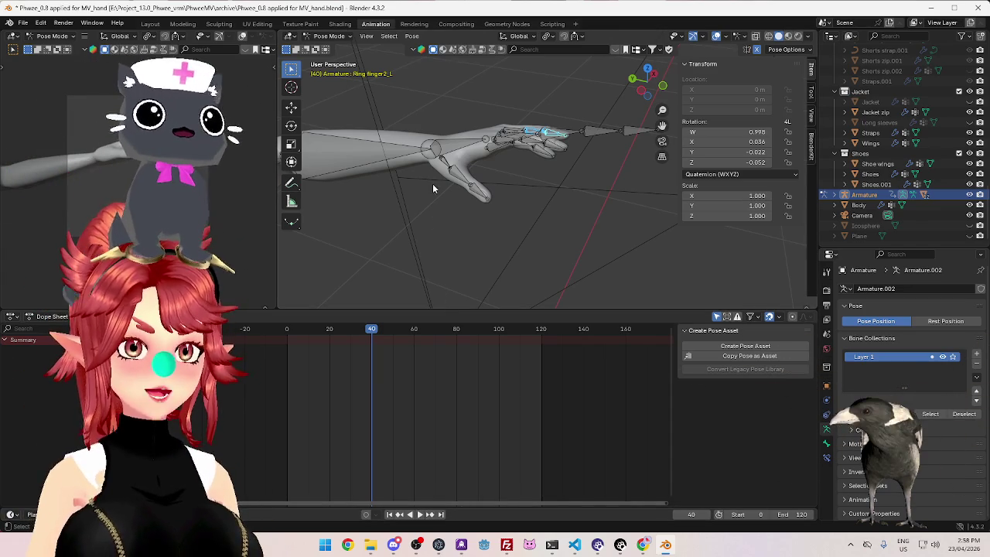
{"action": "left_click", "coordinate": [419, 515]}
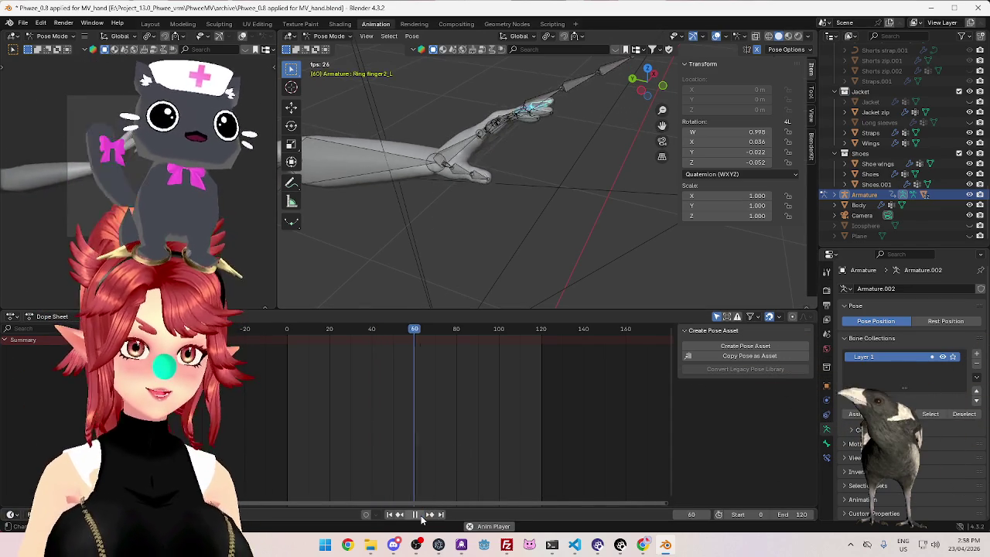
{"action": "key", "text": "space"}
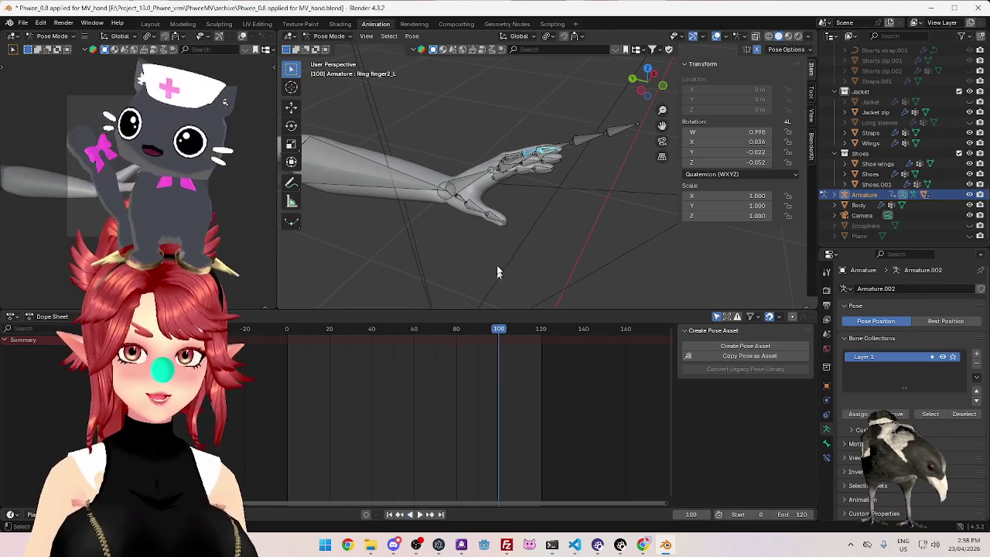
{"action": "left_click", "coordinate": [466, 206]}
{"action": "middle_click_drag", "start_coordinate": [484, 229], "coordinate": [561, 255]}
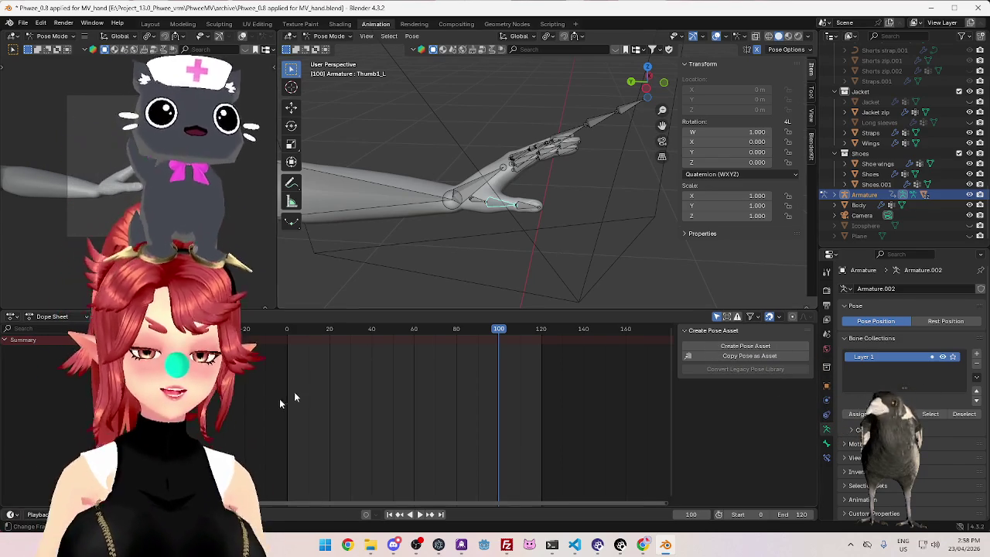
Preview the animation, then set the current frame back to 0
{"action": "left_click", "coordinate": [283, 331]}
{"action": "key", "text": "space"}
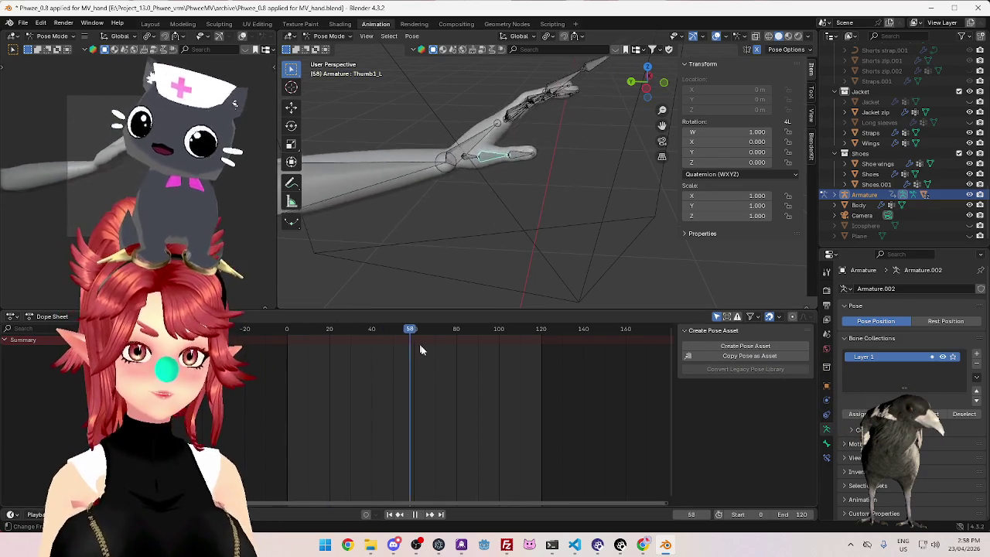
{"action": "key", "text": "space"}
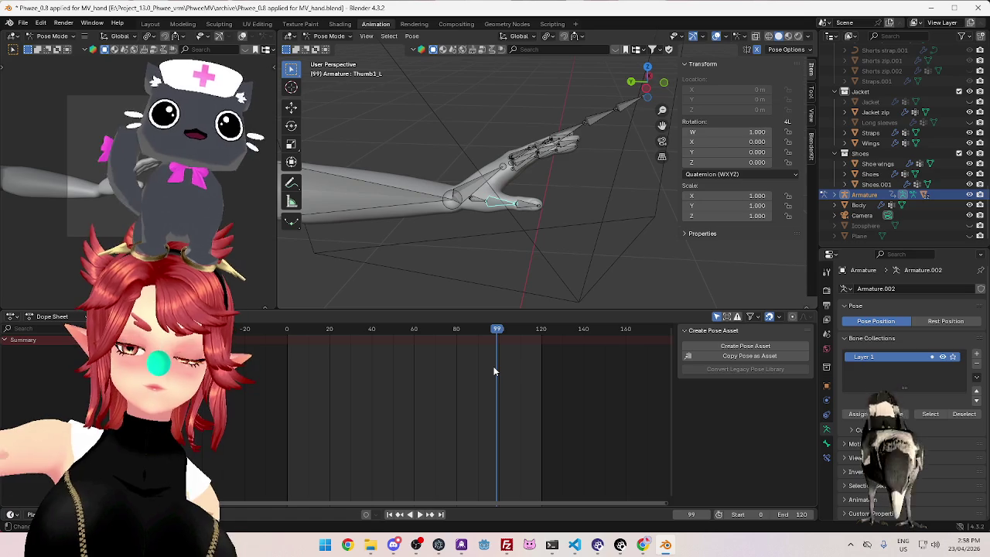
{"action": "key", "text": "space"}
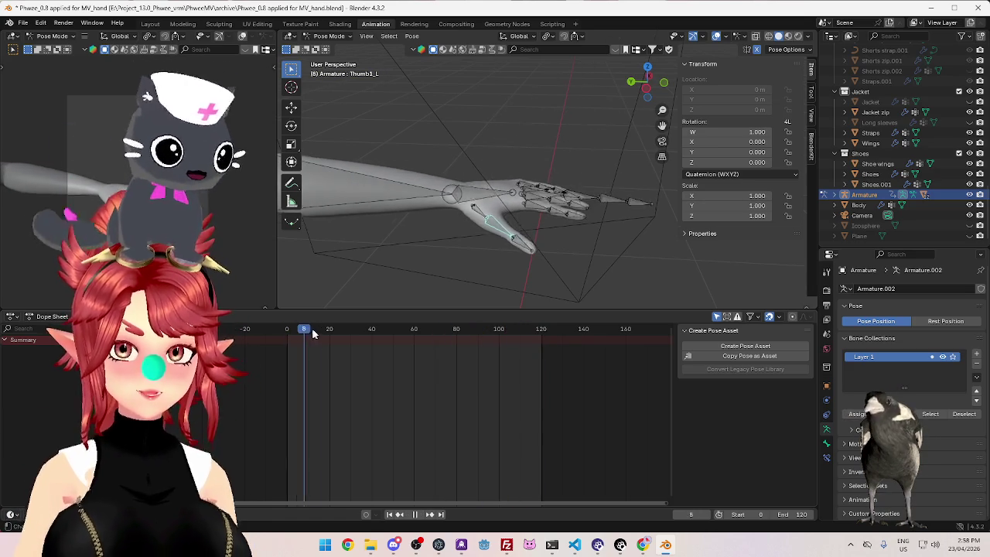
{"action": "key", "text": "space"}
{"action": "left_click_drag", "start_coordinate": [309, 333], "coordinate": [287, 334]}
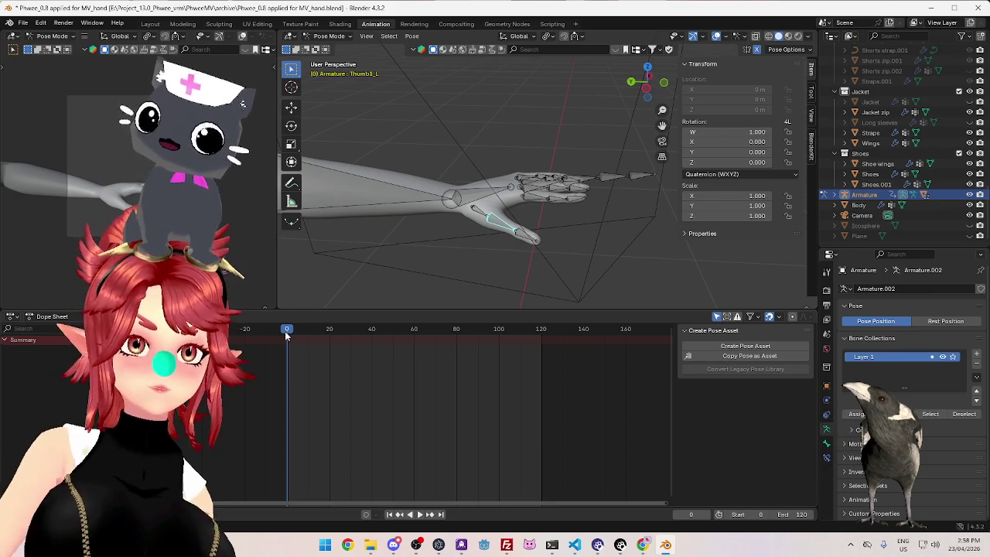
{"action": "key", "text": "space"}
{"action": "left_click", "coordinate": [291, 330]}
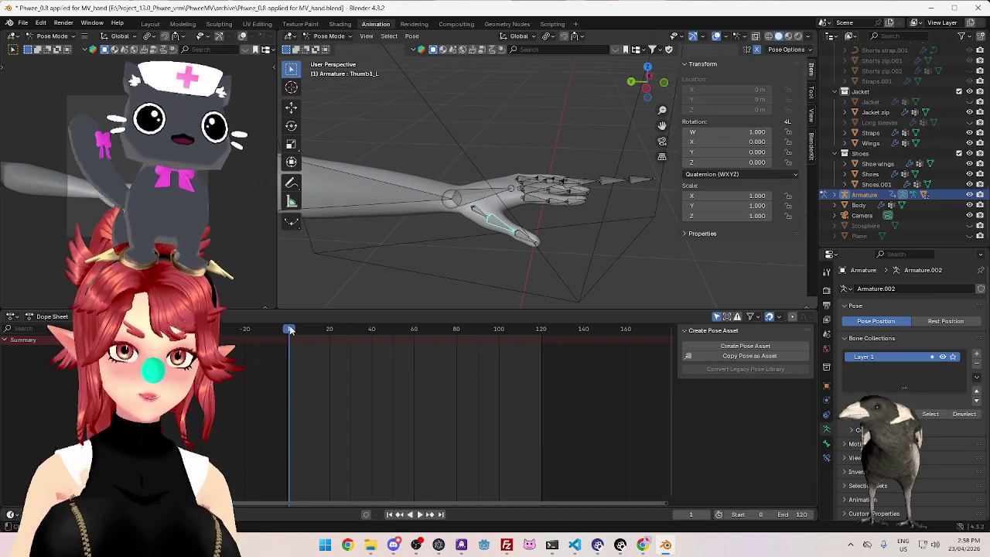
{"action": "left_click_drag", "start_coordinate": [291, 329], "coordinate": [288, 331]}
Rotate Thumb2_L and Thumb1_L to bend the thumb and keyframe the thumb bones at frame 0
{"action": "middle_click_drag", "start_coordinate": [494, 241], "coordinate": [525, 268]}
{"action": "left_click", "coordinate": [525, 268]}
{"action": "key", "text": "r"}
{"action": "left_click", "coordinate": [505, 256]}
{"action": "key", "text": "r"}
{"action": "left_click", "coordinate": [524, 261]}
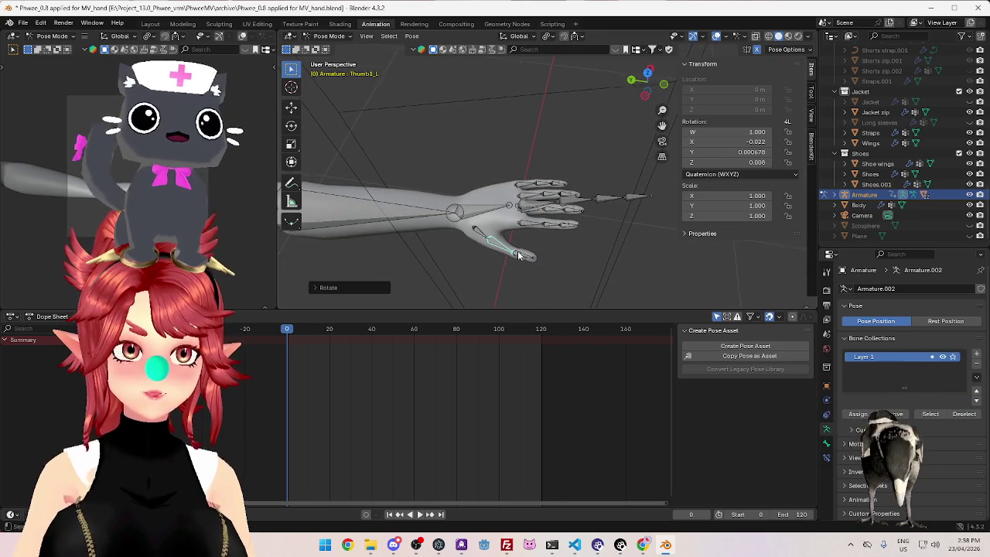
{"action": "middle_click_drag", "start_coordinate": [523, 259], "coordinate": [532, 247]}
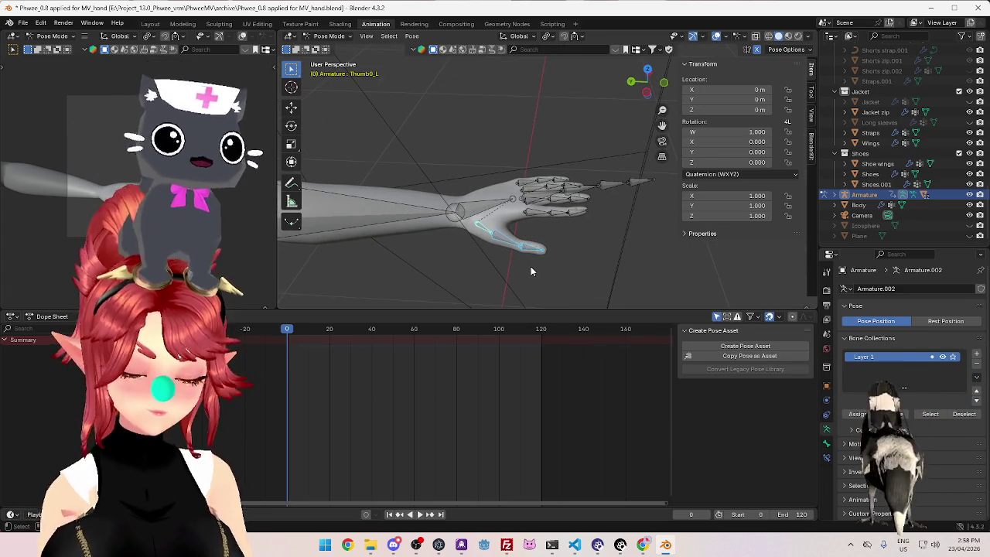
{"action": "key", "text": "i"}
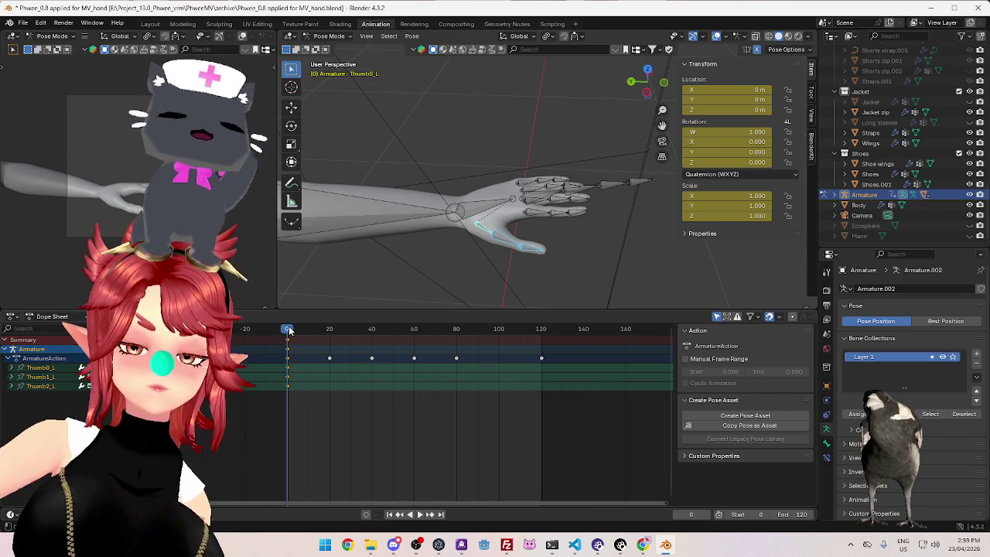
At frame 40, rotate the thumb base bone Thumb0_L into a bent position
{"action": "left_click_drag", "start_coordinate": [293, 332], "coordinate": [374, 339]}
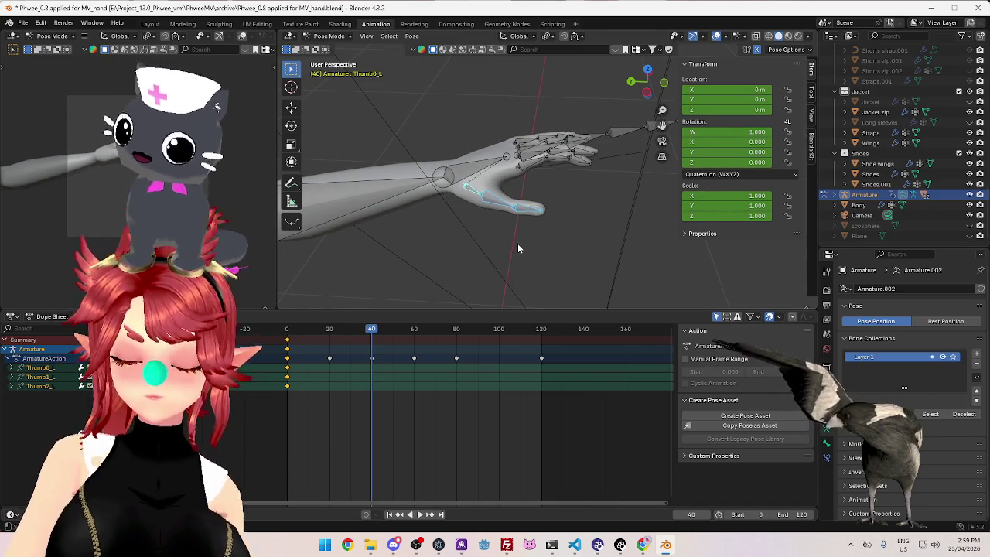
{"action": "mouse_move", "coordinate": [517, 243]}
{"action": "middle_mouse_down"}
{"action": "mouse_move", "coordinate": [511, 223]}
{"action": "mouse_move", "coordinate": [554, 260]}
{"action": "middle_mouse_up"}
{"action": "left_click", "coordinate": [499, 215]}
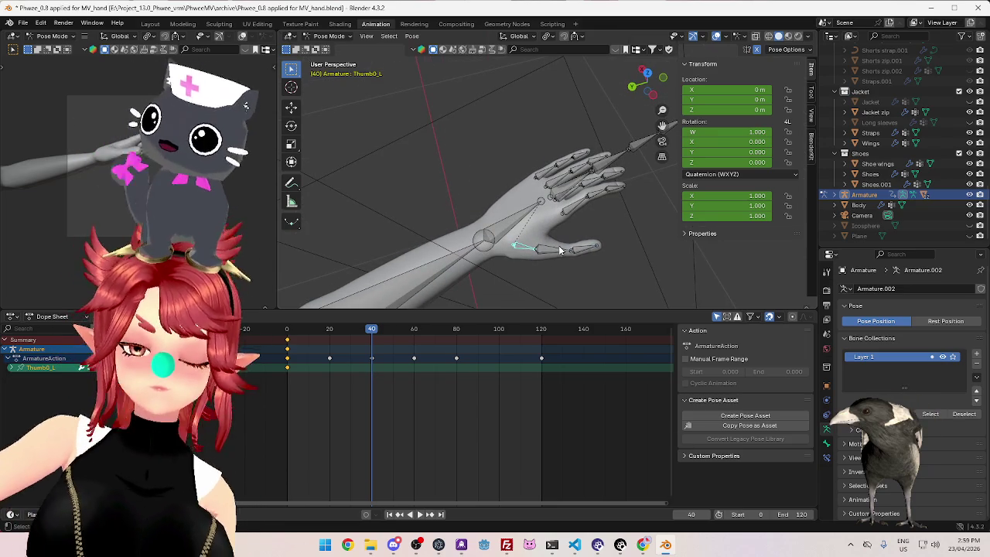
{"action": "key", "text": "r"}
{"action": "middle_click_drag", "start_coordinate": [550, 258], "coordinate": [538, 232], "text": "alt"}
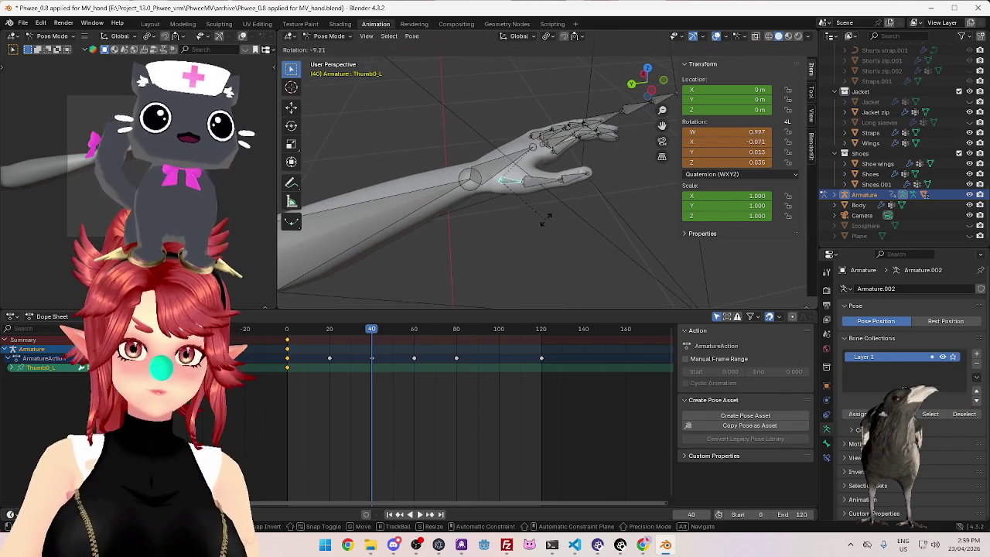
{"action": "key", "text": "Escape"}
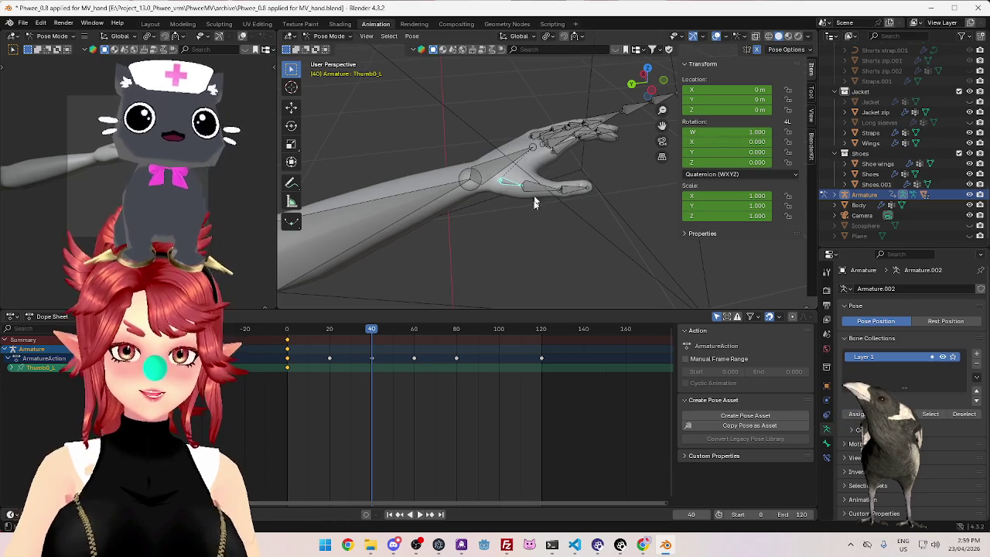
{"action": "mouse_move", "coordinate": [537, 194]}
{"action": "middle_mouse_down"}
{"action": "mouse_move", "coordinate": [555, 247]}
{"action": "mouse_move", "coordinate": [546, 198]}
{"action": "mouse_move", "coordinate": [554, 205]}
{"action": "mouse_move", "coordinate": [535, 205]}
{"action": "mouse_move", "coordinate": [562, 263]}
{"action": "middle_mouse_up"}
{"action": "key", "text": "r"}
{"action": "key", "text": "Escape"}
{"action": "key", "text": "r"}
{"action": "left_click", "coordinate": [560, 242]}
Rotate the thumb tip Thumb2_L to W 0.993, X -0.105, Z 0.046
{"action": "mouse_move", "coordinate": [562, 248]}
{"action": "middle_mouse_down"}
{"action": "mouse_move", "coordinate": [523, 240]}
{"action": "mouse_move", "coordinate": [520, 186]}
{"action": "middle_mouse_up"}
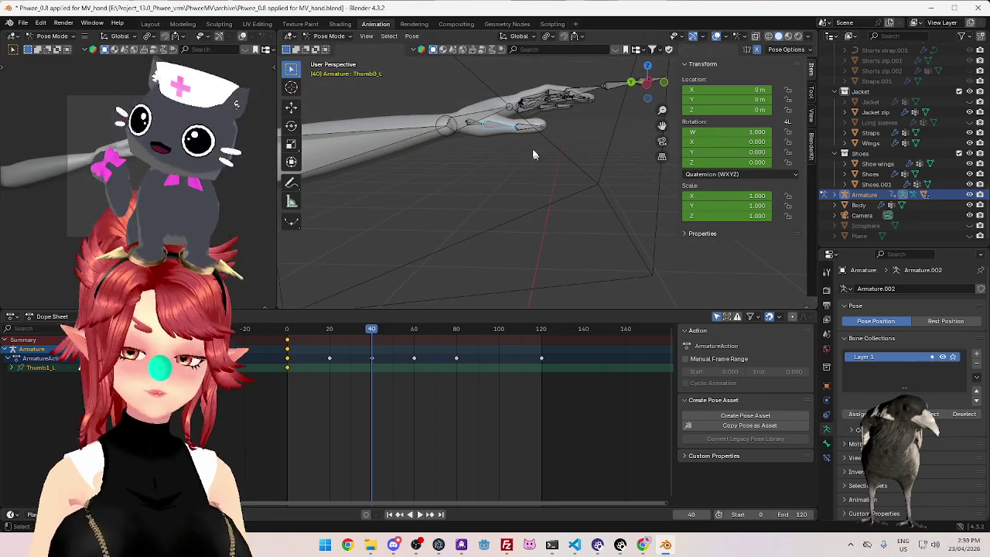
{"action": "left_click", "coordinate": [541, 128]}
{"action": "key", "text": "r"}
{"action": "mouse_move", "coordinate": [551, 126]}
{"action": "middle_mouse_down"}
{"action": "mouse_move", "coordinate": [559, 239]}
{"action": "mouse_move", "coordinate": [511, 232]}
{"action": "mouse_move", "coordinate": [487, 137]}
{"action": "mouse_move", "coordinate": [515, 139]}
{"action": "mouse_move", "coordinate": [529, 163]}
{"action": "middle_mouse_up"}
{"action": "left_click", "coordinate": [506, 232]}
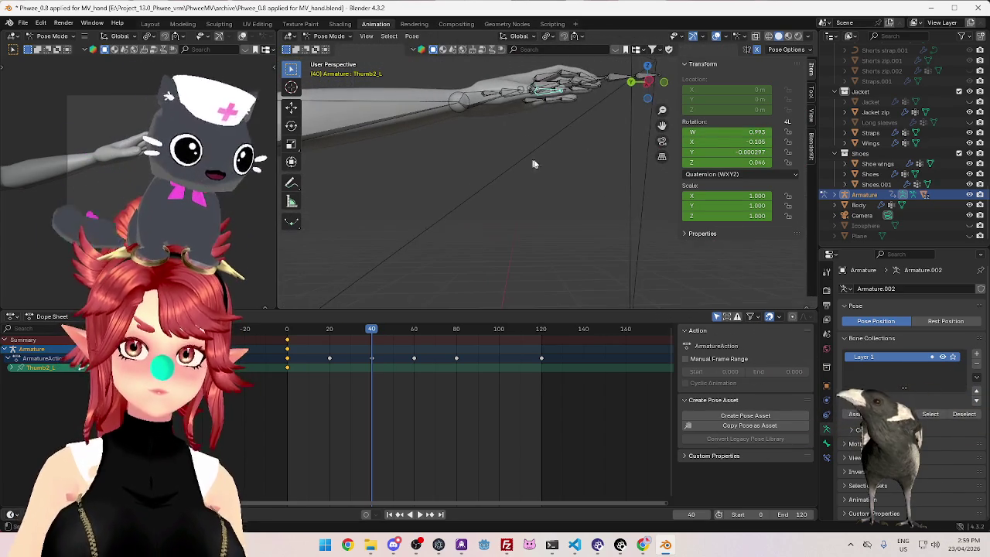
Rotate the thumb bone several times at frame 40 to begin curling it toward the palm
{"action": "key", "text": "r"}
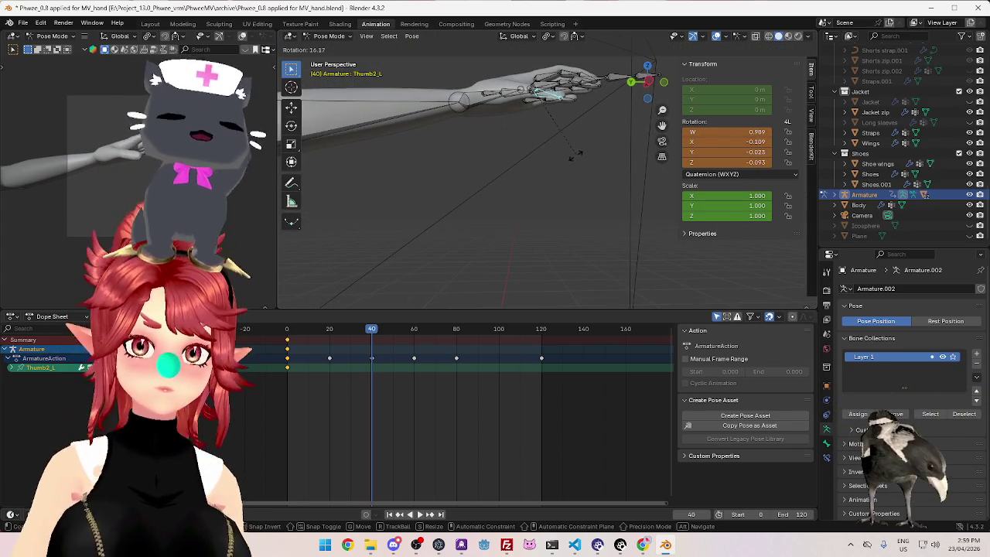
{"action": "left_click", "coordinate": [570, 163]}
{"action": "mouse_move", "coordinate": [570, 162]}
{"action": "middle_mouse_down"}
{"action": "mouse_move", "coordinate": [581, 204]}
{"action": "mouse_move", "coordinate": [499, 206]}
{"action": "mouse_move", "coordinate": [506, 237]}
{"action": "mouse_move", "coordinate": [558, 133]}
{"action": "mouse_move", "coordinate": [568, 144]}
{"action": "mouse_move", "coordinate": [515, 212]}
{"action": "mouse_move", "coordinate": [526, 232]}
{"action": "mouse_move", "coordinate": [547, 223]}
{"action": "mouse_move", "coordinate": [563, 237]}
{"action": "middle_mouse_up"}
{"action": "key", "text": "r"}
{"action": "left_click", "coordinate": [569, 143]}
{"action": "key", "text": "r"}
{"action": "left_click", "coordinate": [519, 211]}
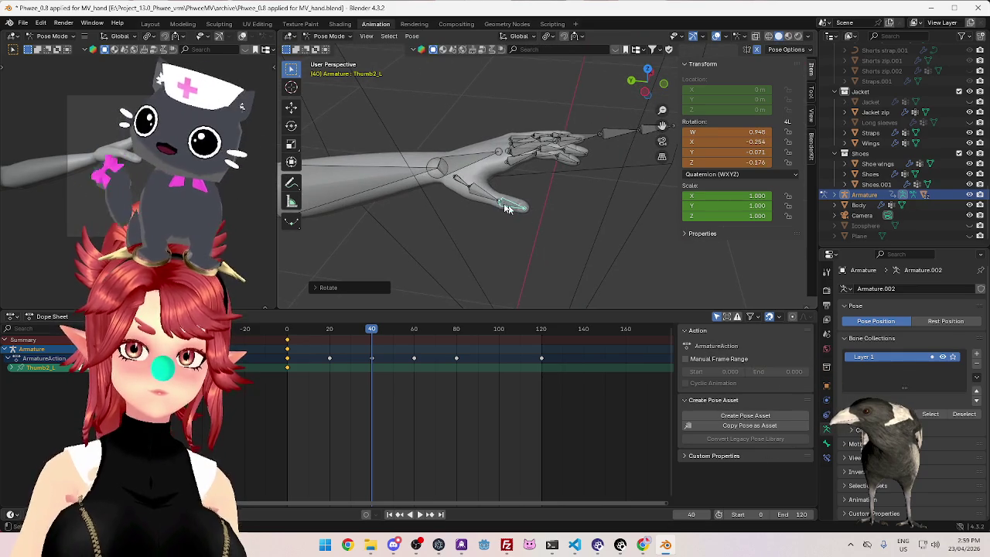
{"action": "middle_click_drag", "start_coordinate": [502, 207], "coordinate": [511, 240]}
{"action": "key", "text": "r"}
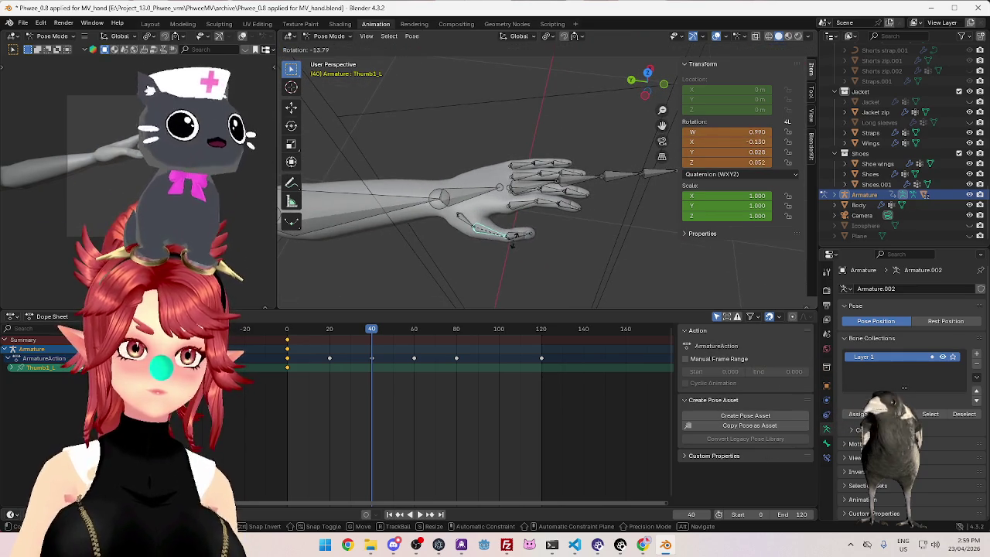
{"action": "left_click", "coordinate": [511, 232]}
Bend Thumb2_L and then Thumb1_L further toward the palm
{"action": "left_click", "coordinate": [520, 226]}
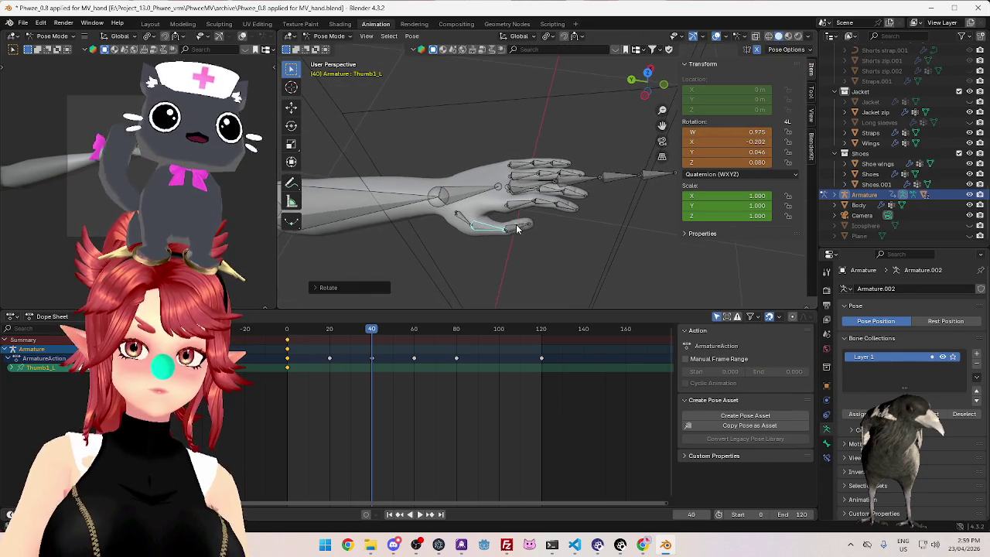
{"action": "mouse_move", "coordinate": [533, 217]}
{"action": "middle_mouse_down"}
{"action": "mouse_move", "coordinate": [555, 198]}
{"action": "mouse_move", "coordinate": [533, 175]}
{"action": "middle_mouse_up"}
{"action": "key", "text": "r"}
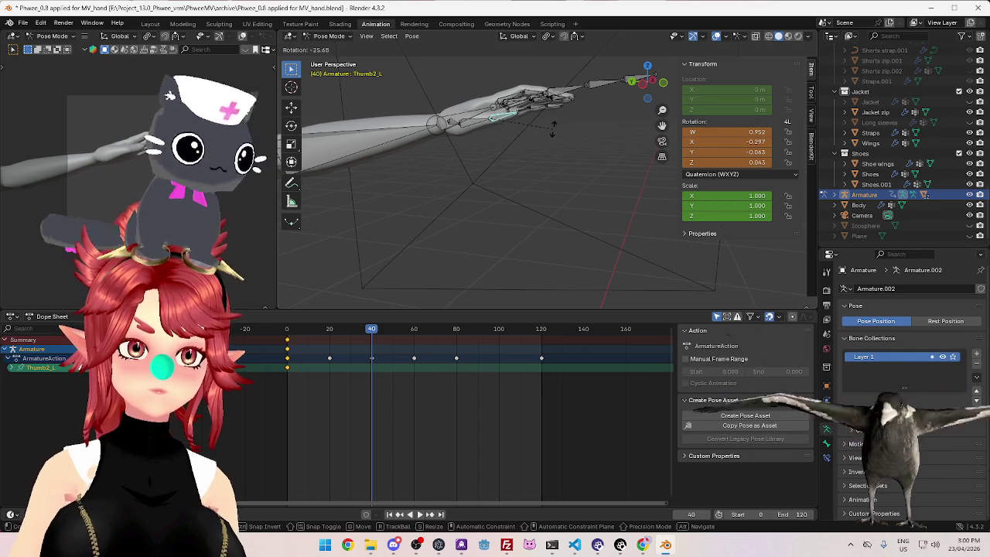
{"action": "left_click", "coordinate": [555, 145]}
{"action": "middle_click_drag", "start_coordinate": [555, 146], "coordinate": [548, 256]}
{"action": "left_click", "coordinate": [548, 263]}
{"action": "key", "text": "r"}
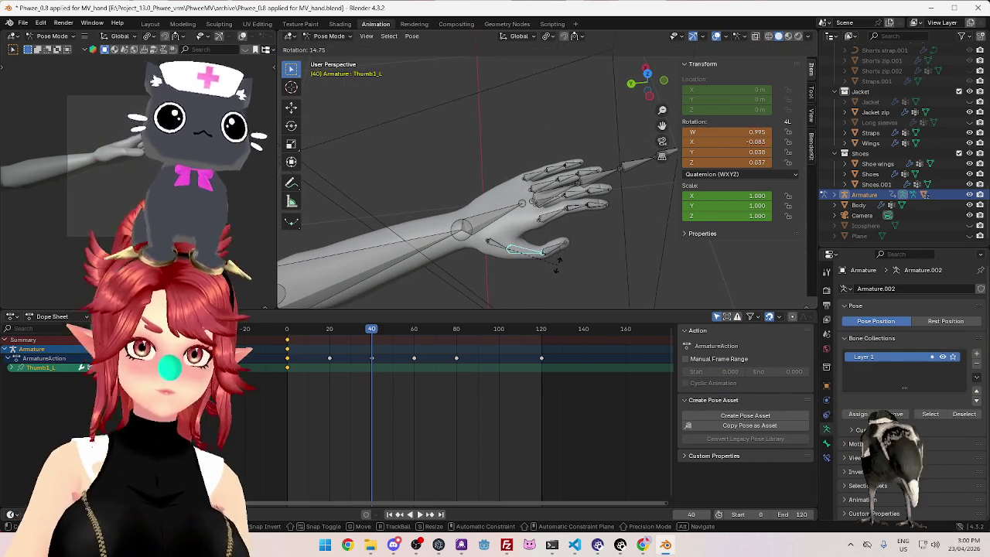
{"action": "left_click", "coordinate": [556, 266]}
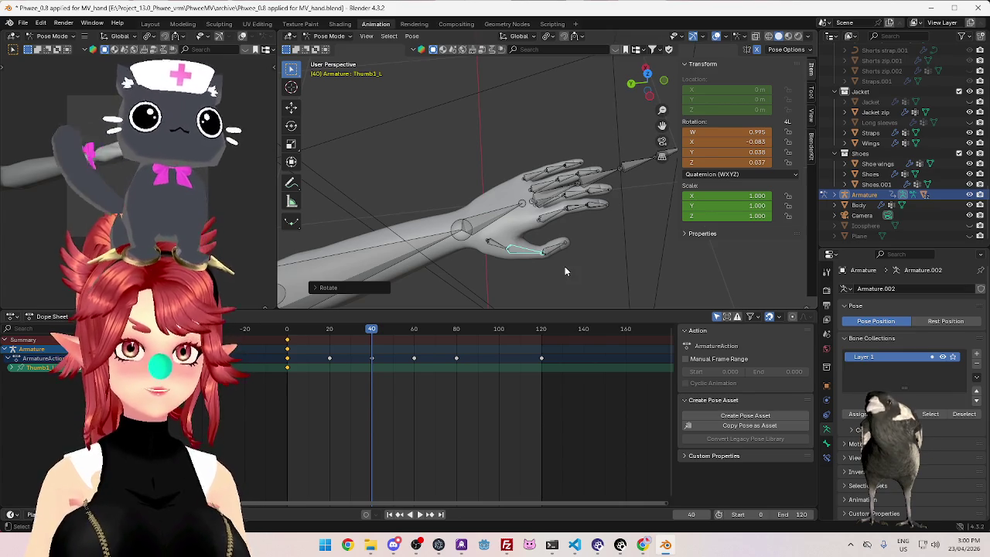
Refine the Thumb1_L rotation twice more to finish the thumb curl at frame 40
{"action": "left_click", "coordinate": [557, 253]}
{"action": "middle_click_drag", "start_coordinate": [557, 252], "coordinate": [540, 232]}
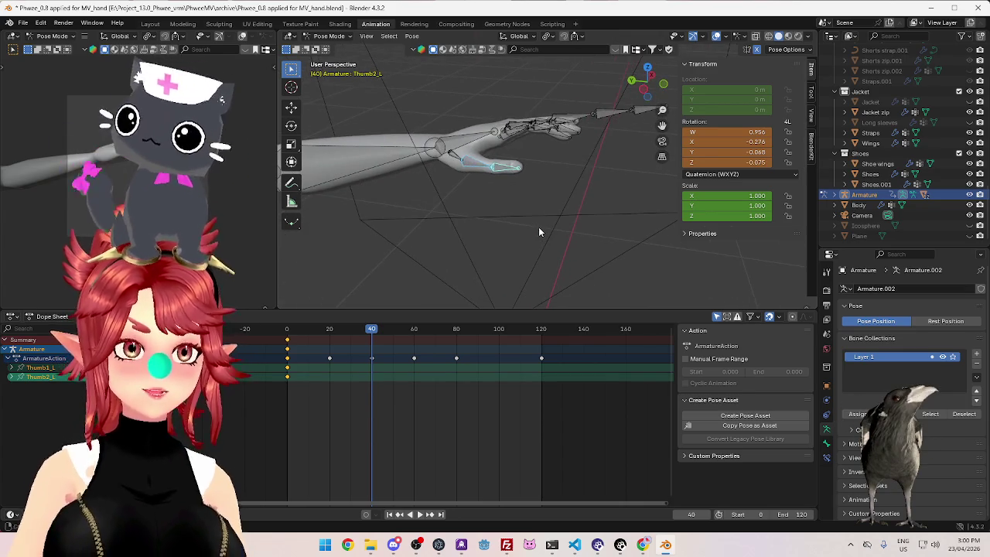
{"action": "mouse_move", "coordinate": [519, 183]}
{"action": "middle_mouse_down"}
{"action": "mouse_move", "coordinate": [516, 209]}
{"action": "mouse_move", "coordinate": [490, 190]}
{"action": "mouse_move", "coordinate": [515, 165]}
{"action": "mouse_move", "coordinate": [509, 200]}
{"action": "mouse_move", "coordinate": [513, 174]}
{"action": "middle_mouse_up"}
{"action": "left_click", "coordinate": [517, 210]}
{"action": "key", "text": "r"}
{"action": "left_click", "coordinate": [504, 162]}
{"action": "key", "text": "r"}
{"action": "left_click", "coordinate": [514, 175]}
{"action": "middle_click_drag", "start_coordinate": [447, 157], "coordinate": [507, 187]}
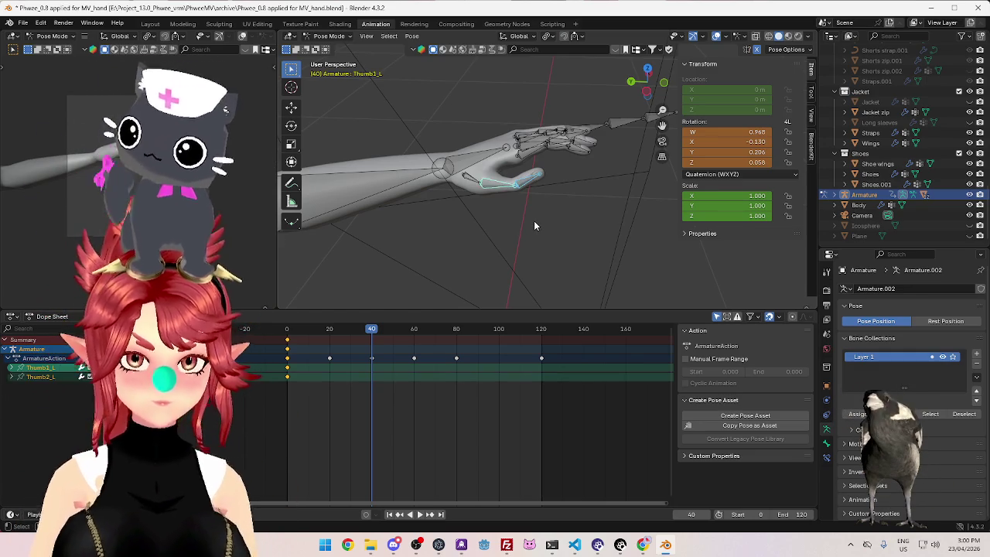
Preview the playback, then duplicate the thumb's frame-0 keyframes to frame 120
{"action": "key", "text": "shift+Left"}
{"action": "key", "text": "space"}
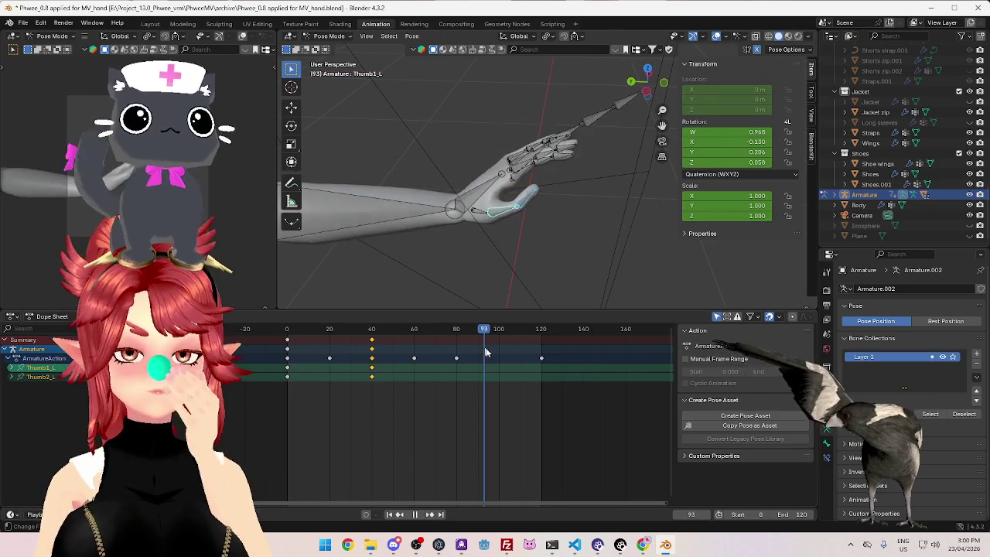
{"action": "key", "text": "space"}
{"action": "left_click", "coordinate": [287, 342]}
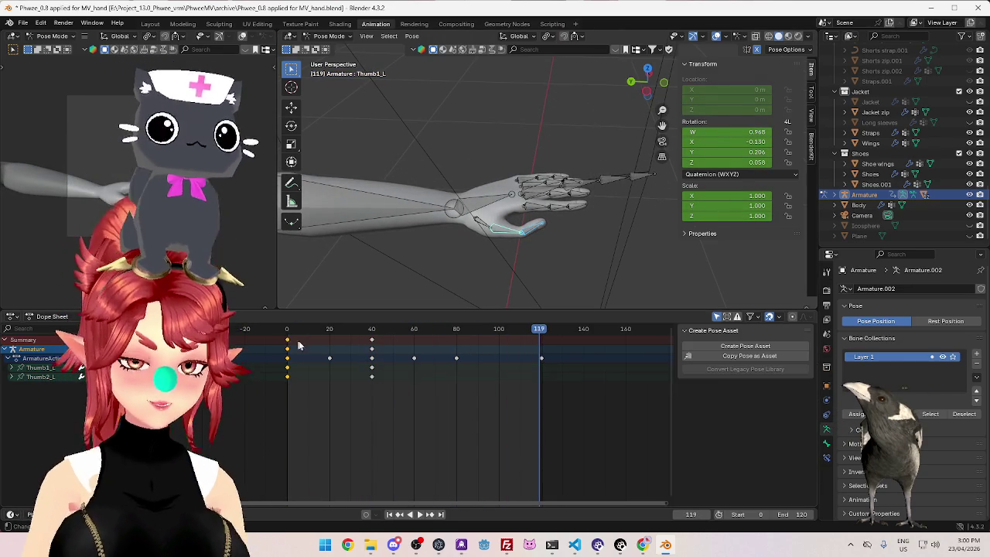
{"action": "key", "text": "space"}
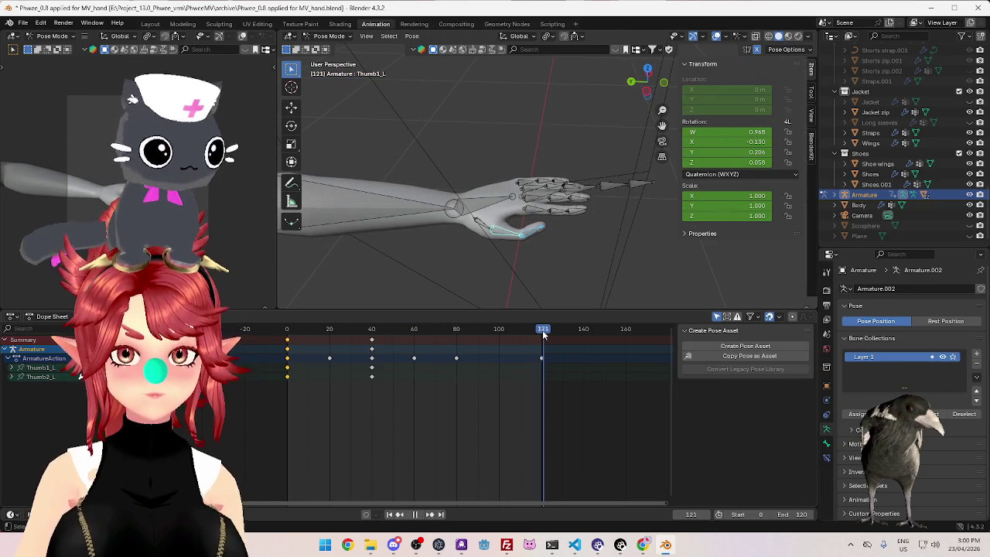
{"action": "left_click_drag", "start_coordinate": [539, 329], "coordinate": [542, 332]}
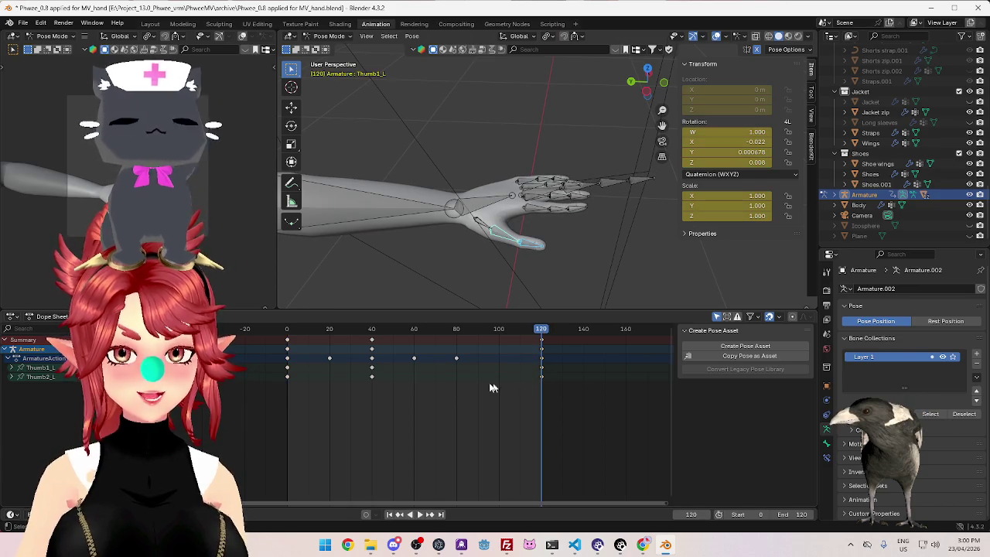
Scrub the timeline toward frame 115 and play the animation to review the thumb curl
{"action": "mouse_move", "coordinate": [292, 331]}
{"action": "left_mouse_down"}
{"action": "mouse_move", "coordinate": [427, 332]}
{"action": "mouse_move", "coordinate": [372, 332]}
{"action": "left_mouse_up"}
{"action": "left_click", "coordinate": [344, 378]}
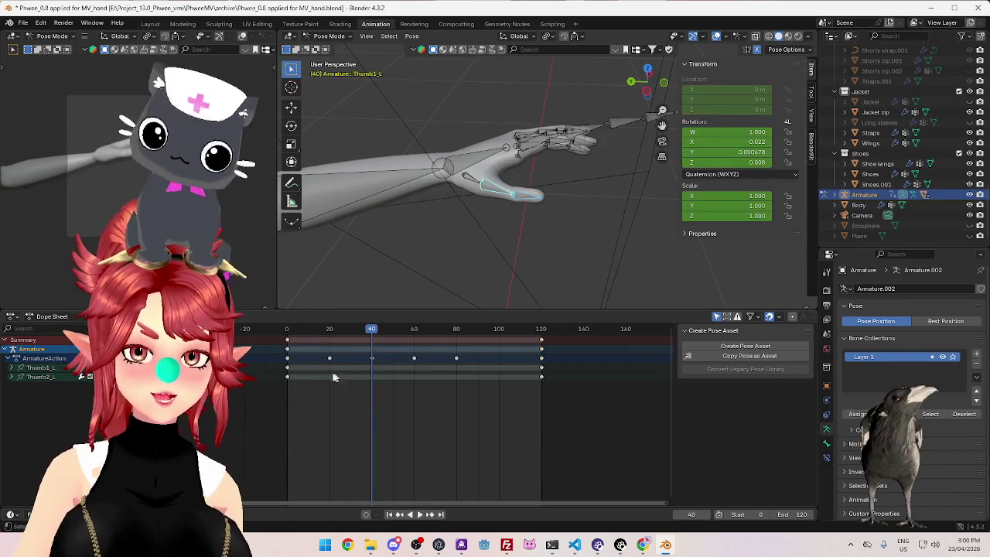
{"action": "mouse_move", "coordinate": [288, 334]}
{"action": "left_mouse_down"}
{"action": "mouse_move", "coordinate": [395, 337]}
{"action": "mouse_move", "coordinate": [581, 371]}
{"action": "left_mouse_up"}
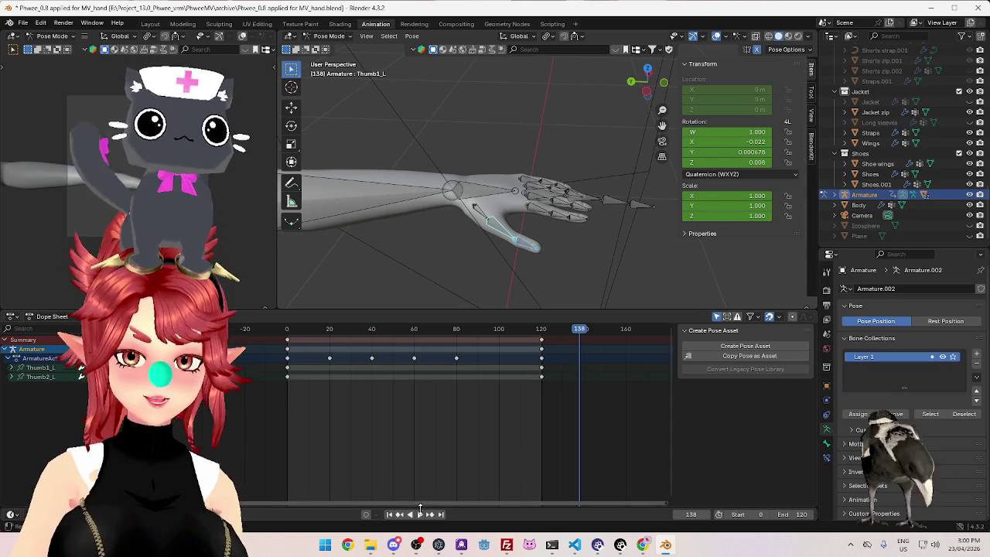
{"action": "left_click", "coordinate": [420, 514]}
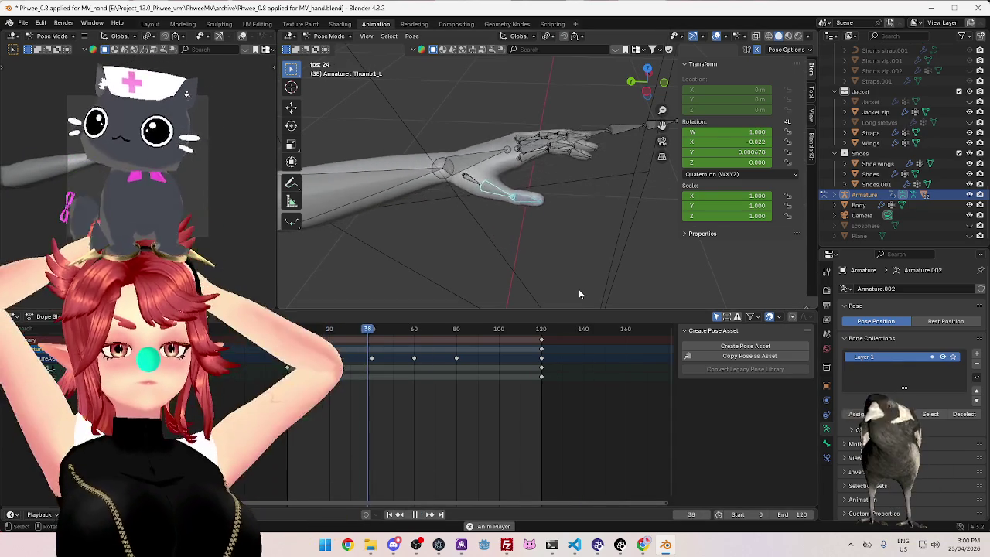
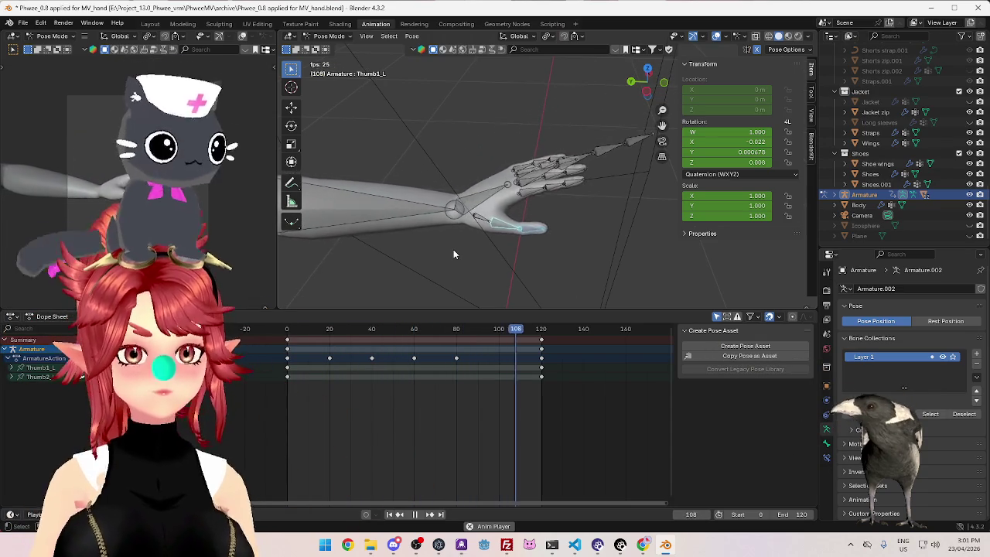
Stop playback at frame 12, return to Object Mode, and select the Camera to show its lens settings
{"action": "left_click", "coordinate": [417, 515]}
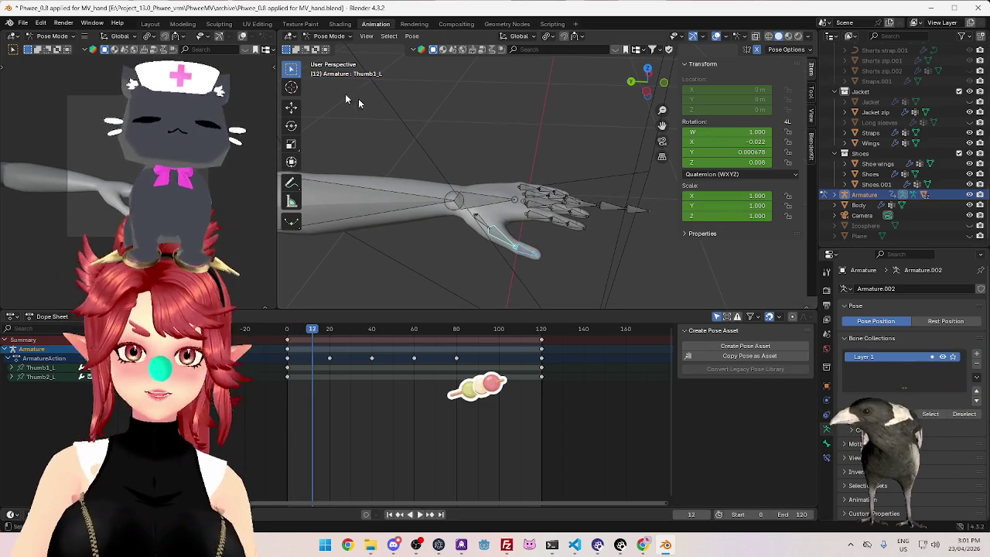
{"action": "left_click", "coordinate": [340, 49]}
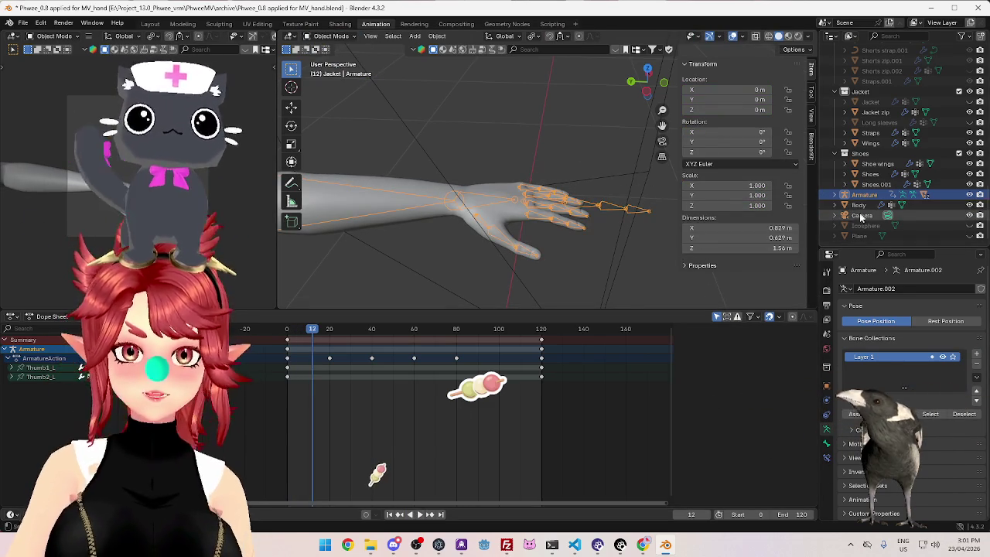
{"action": "left_click", "coordinate": [864, 216]}
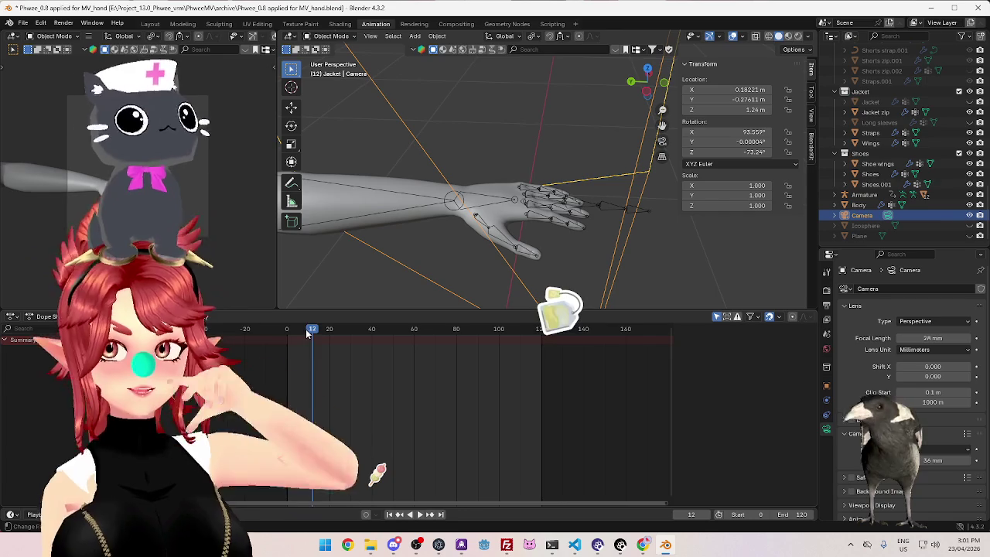
Play and scrub the hand animation, stop at frame 106, and put the armature into Pose Mode
{"action": "left_click", "coordinate": [292, 331]}
{"action": "key", "text": "space"}
{"action": "left_click_drag", "start_coordinate": [292, 331], "coordinate": [547, 394]}
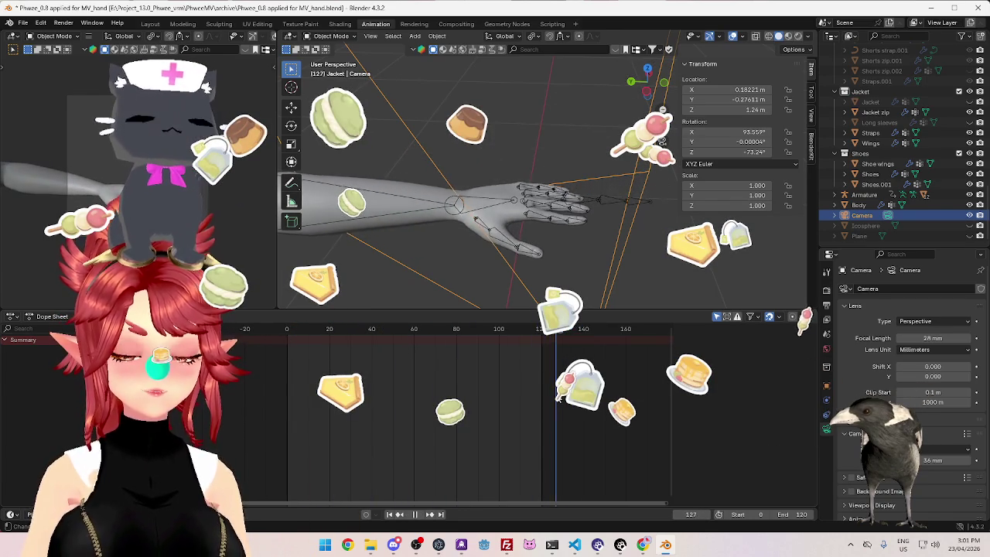
{"action": "left_click", "coordinate": [414, 515]}
{"action": "left_click", "coordinate": [420, 514]}
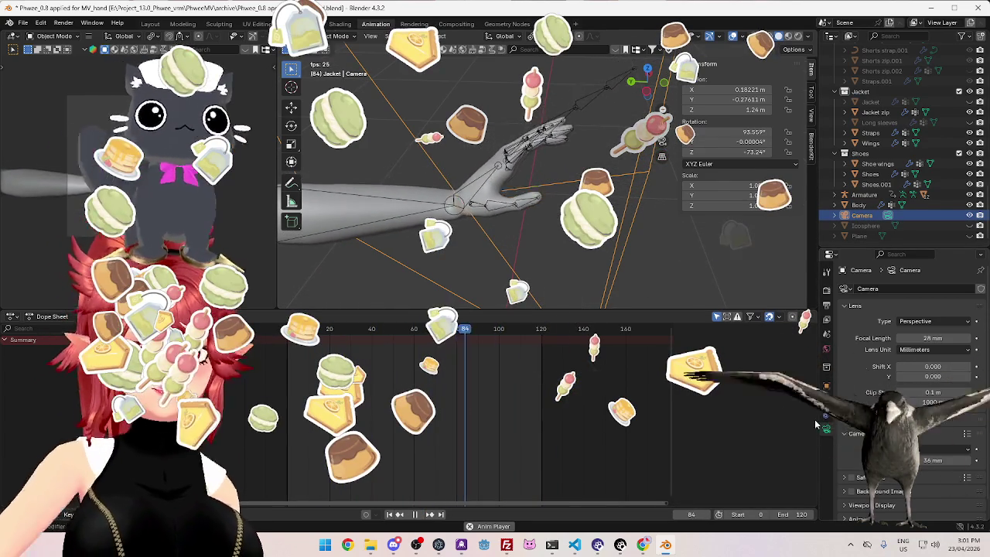
{"action": "key", "text": "space"}
{"action": "left_click", "coordinate": [864, 194]}
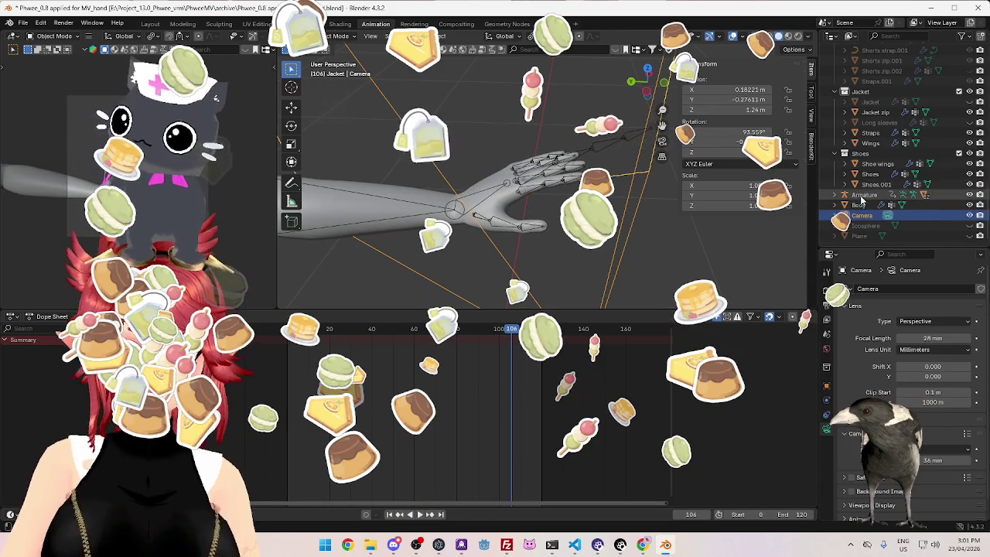
{"action": "key", "text": "ctrl+Tab"}
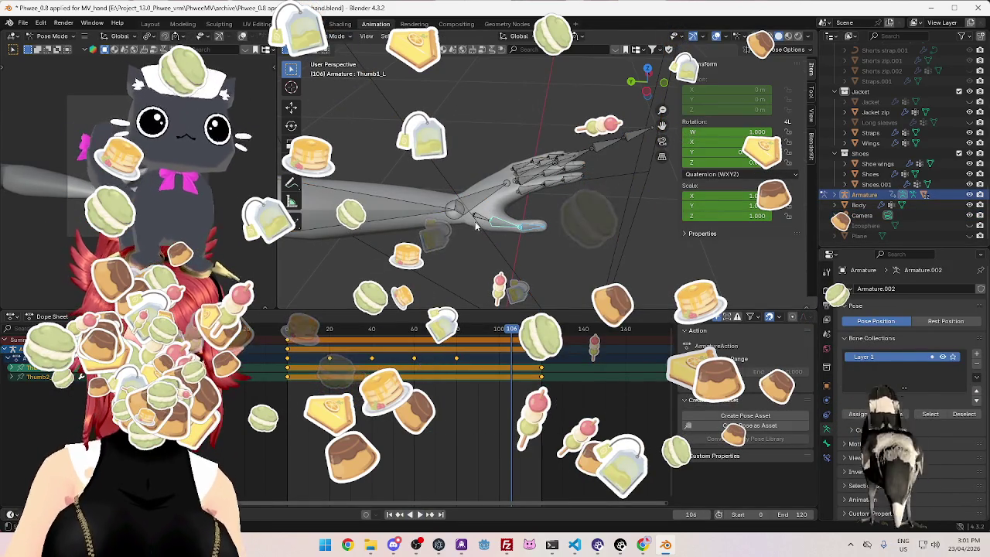
Inspect the wrist, arm and finger bones by selecting them while orbiting around the hand
{"action": "left_click", "coordinate": [517, 198]}
{"action": "mouse_move", "coordinate": [517, 193]}
{"action": "middle_mouse_down"}
{"action": "mouse_move", "coordinate": [527, 188]}
{"action": "mouse_move", "coordinate": [567, 217]}
{"action": "middle_mouse_up"}
{"action": "left_click", "coordinate": [526, 188]}
{"action": "left_click", "coordinate": [561, 179]}
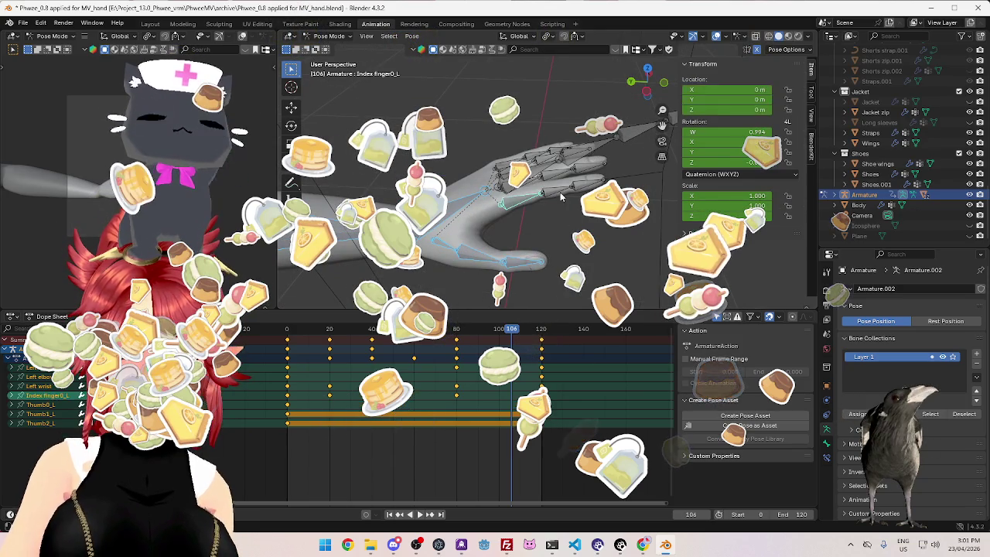
{"action": "middle_click_drag", "start_coordinate": [561, 179], "coordinate": [568, 187]}
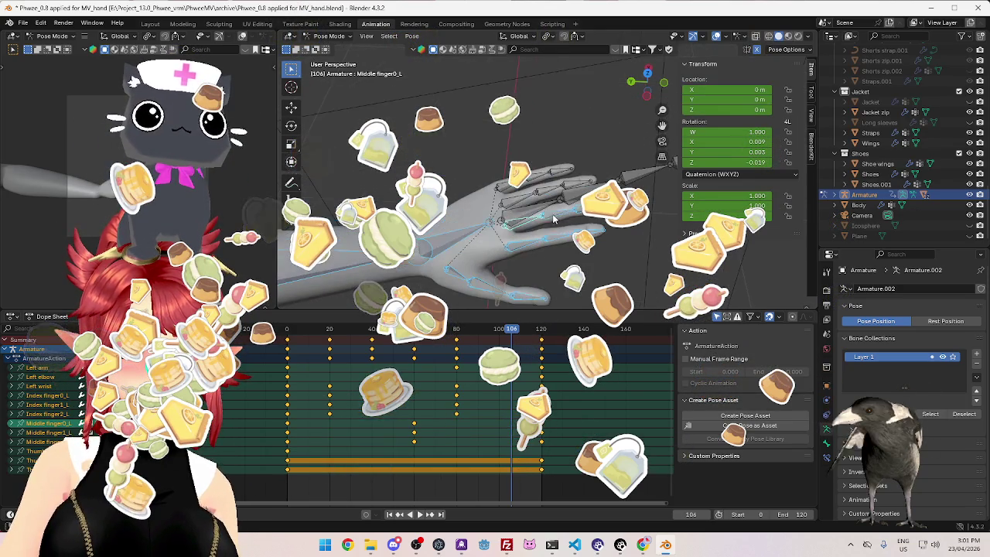
{"action": "left_click", "coordinate": [569, 187]}
{"action": "left_click", "coordinate": [552, 174]}
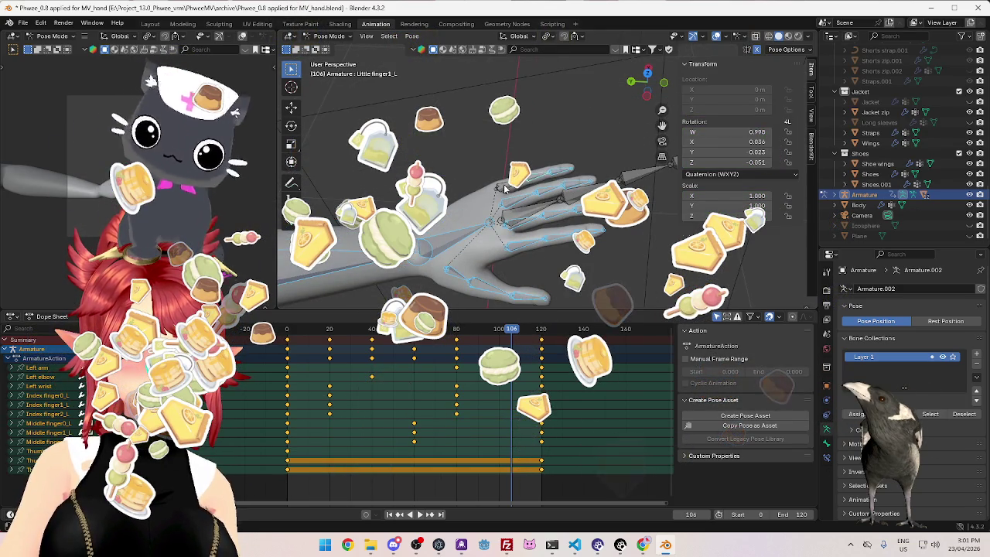
{"action": "middle_click_drag", "start_coordinate": [504, 188], "coordinate": [531, 188]}
{"action": "left_click", "coordinate": [531, 188]}
{"action": "middle_click_drag", "start_coordinate": [465, 277], "coordinate": [419, 253]}
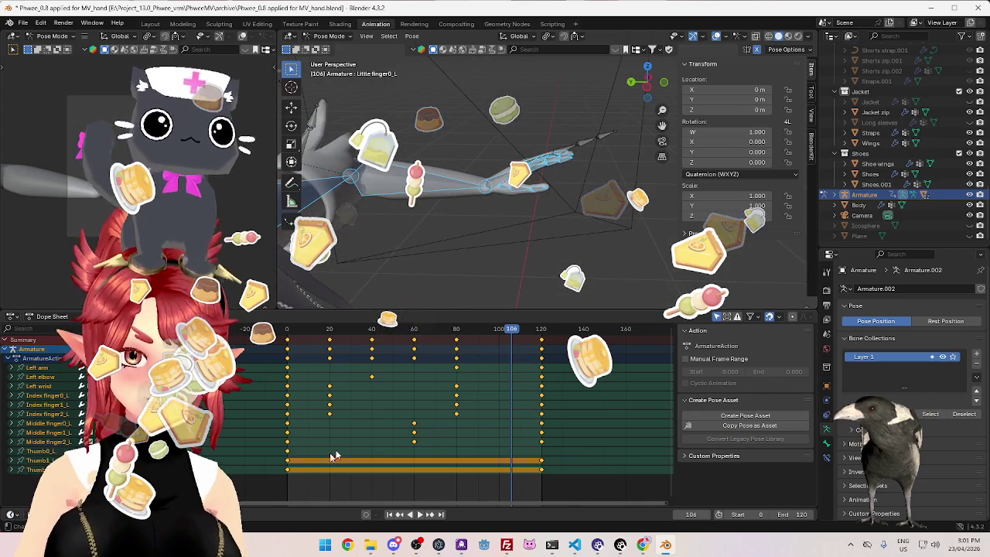
Box-select the Thumb channel keyframes from frame 0 to 120 in the Dope Sheet
{"action": "left_click", "coordinate": [286, 453]}
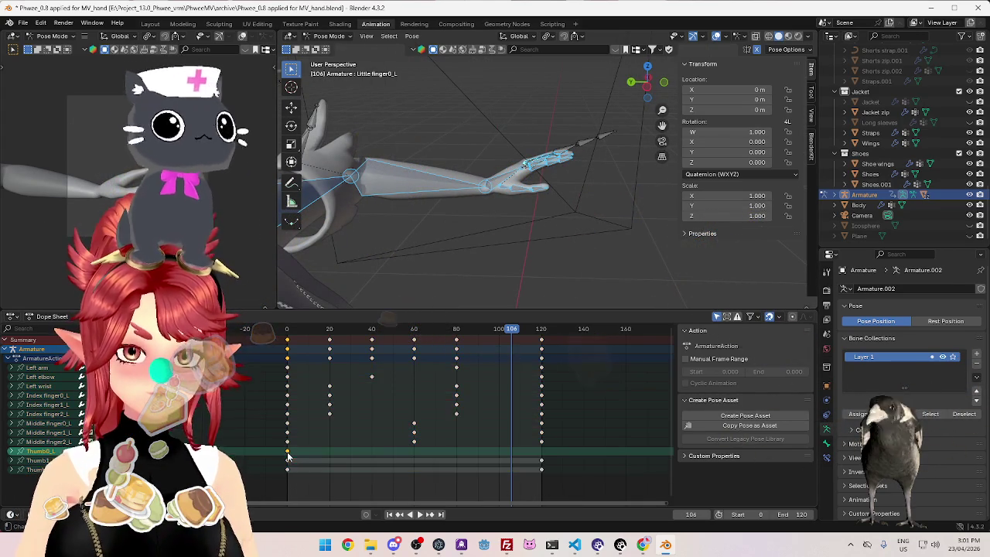
{"action": "key", "text": "space"}
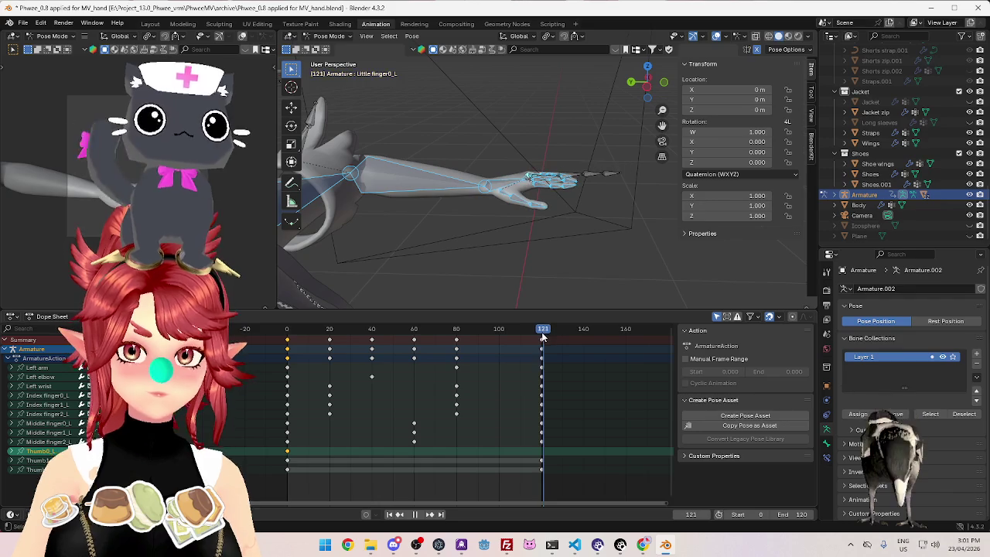
{"action": "left_click_drag", "start_coordinate": [432, 467], "coordinate": [221, 452]}
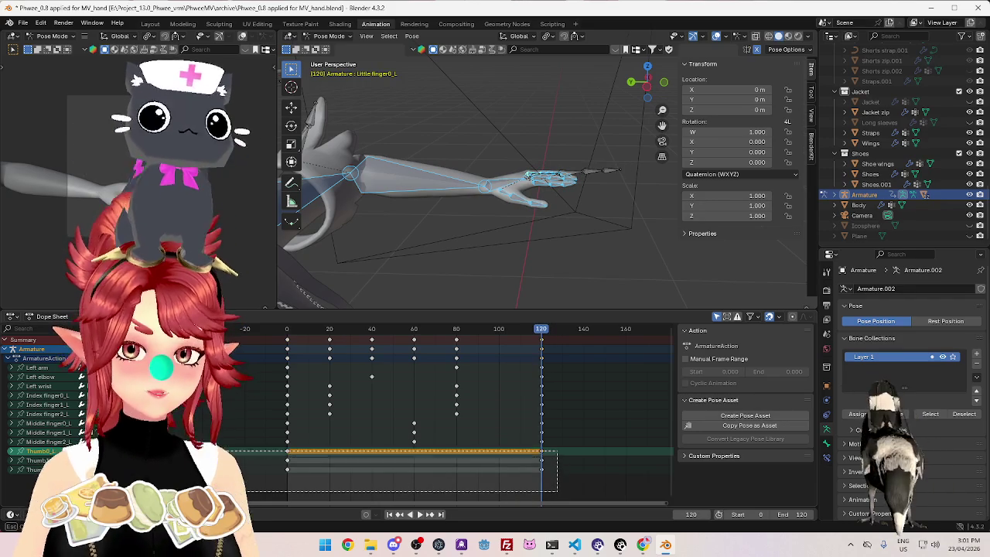
Delete the Thumb keyframes and slide the later keyframe columns earlier so the final pose sits at frame 60
{"action": "key", "text": "Delete"}
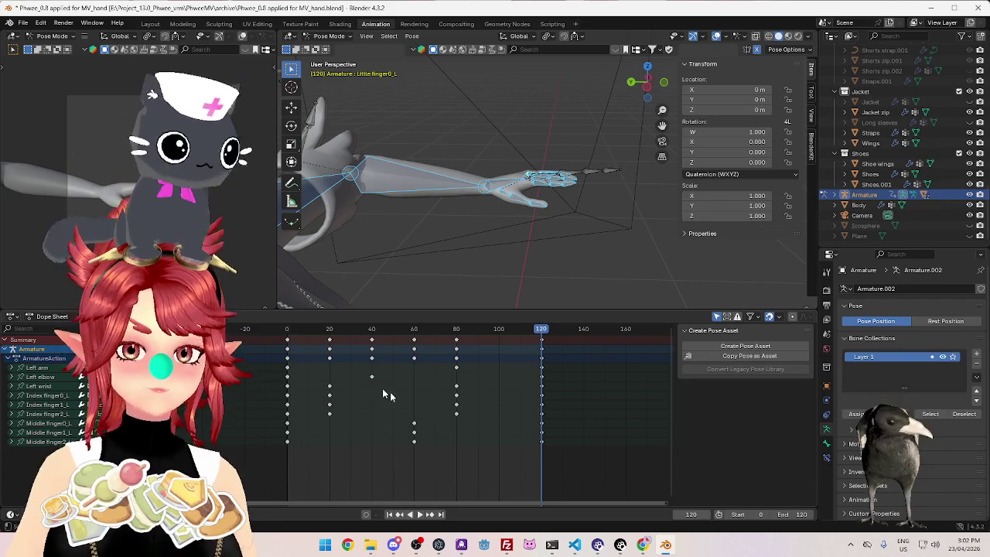
{"action": "left_click_drag", "start_coordinate": [288, 332], "coordinate": [544, 371]}
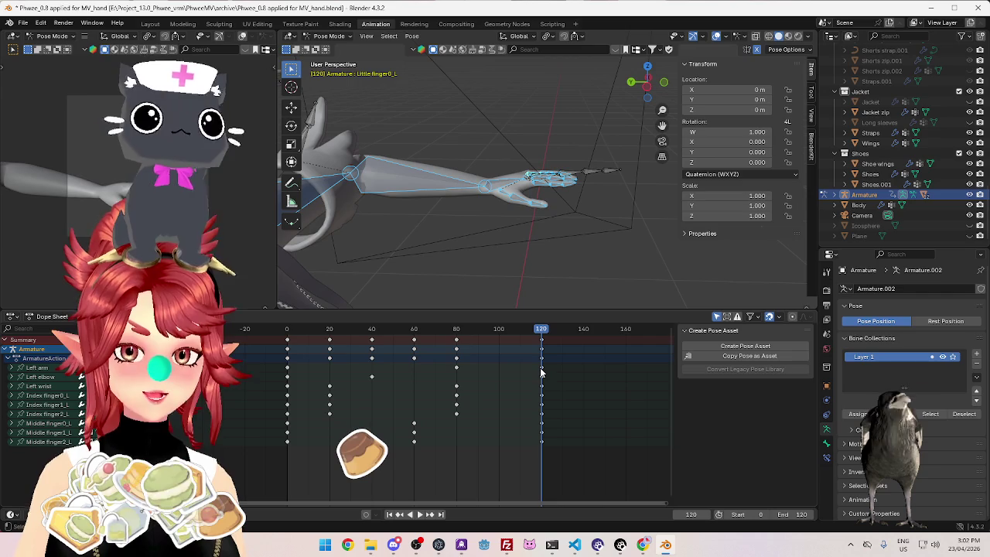
{"action": "left_click_drag", "start_coordinate": [330, 343], "coordinate": [308, 343]}
{"action": "mouse_move", "coordinate": [371, 342]}
{"action": "left_mouse_down"}
{"action": "mouse_move", "coordinate": [352, 342]}
{"action": "mouse_move", "coordinate": [389, 341]}
{"action": "mouse_move", "coordinate": [350, 340]}
{"action": "left_mouse_up"}
{"action": "left_click_drag", "start_coordinate": [456, 343], "coordinate": [371, 346]}
{"action": "left_click_drag", "start_coordinate": [541, 340], "coordinate": [414, 340]}
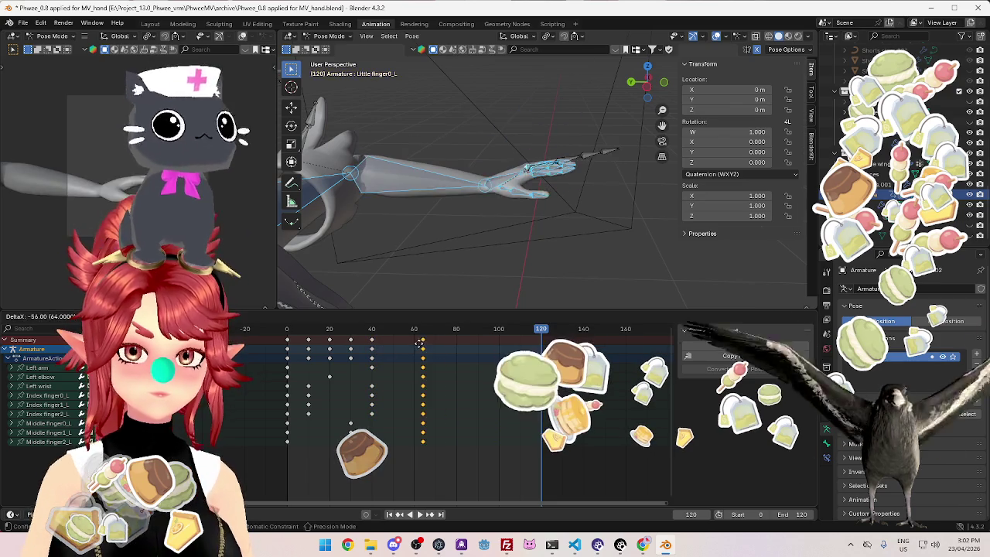
{"action": "left_click", "coordinate": [782, 514]}
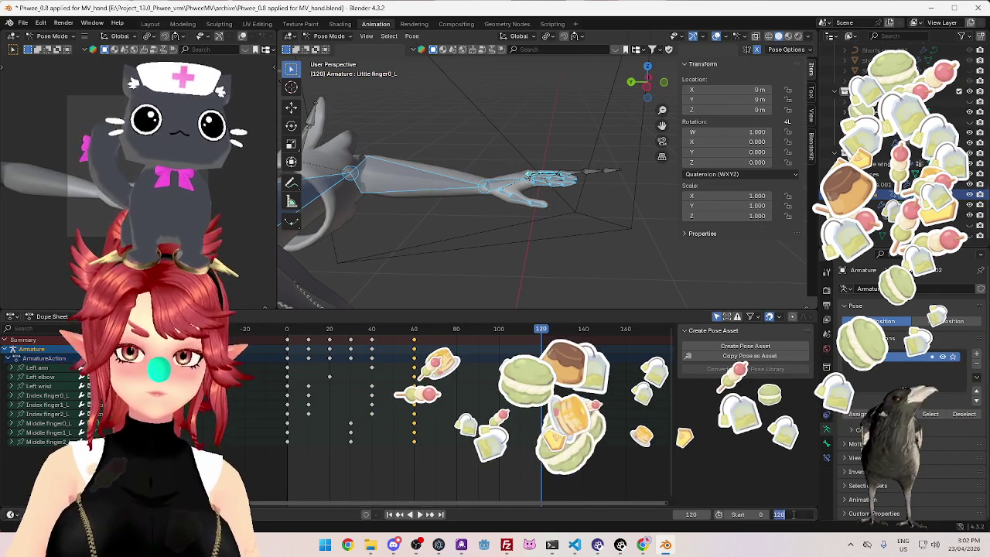
{"action": "type", "text": "60"}
Set the scene end frame to 60 and preview the shortened animation
{"action": "key", "text": "Return"}
{"action": "key", "text": "space"}
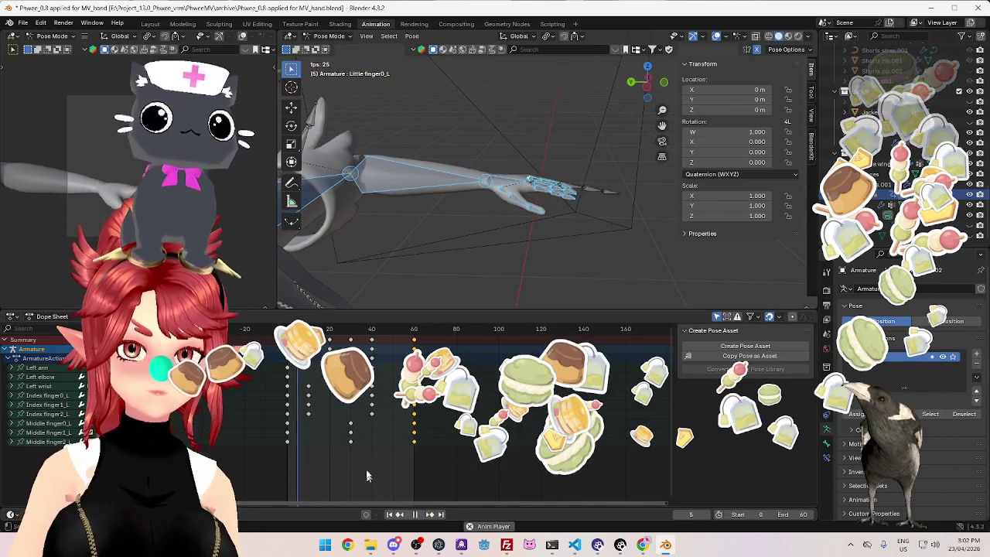
{"action": "scroll", "coordinate": [415, 478], "scroll_direction": "up", "scroll_amount": 3}
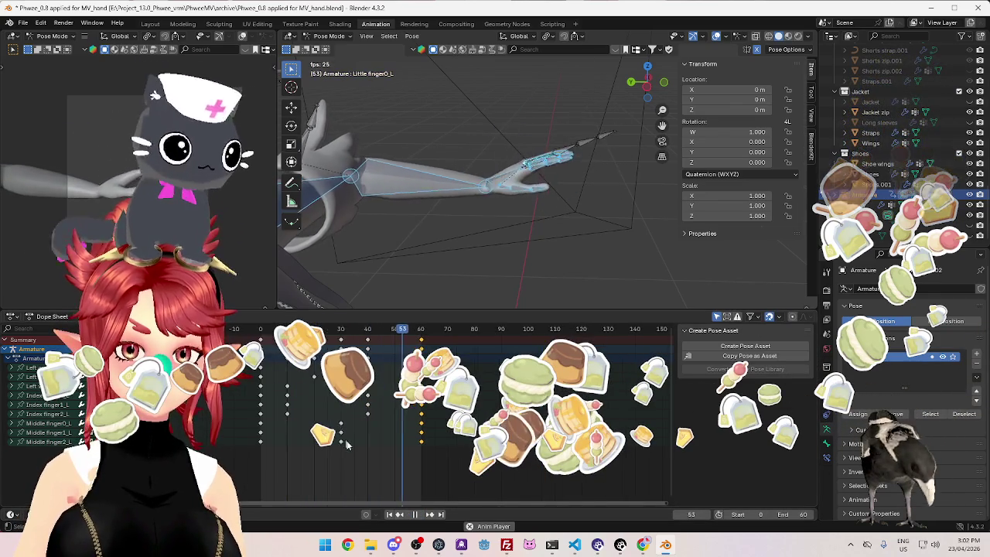
{"action": "scroll", "coordinate": [433, 476], "scroll_direction": "up", "scroll_amount": 2, "text": "ctrl"}
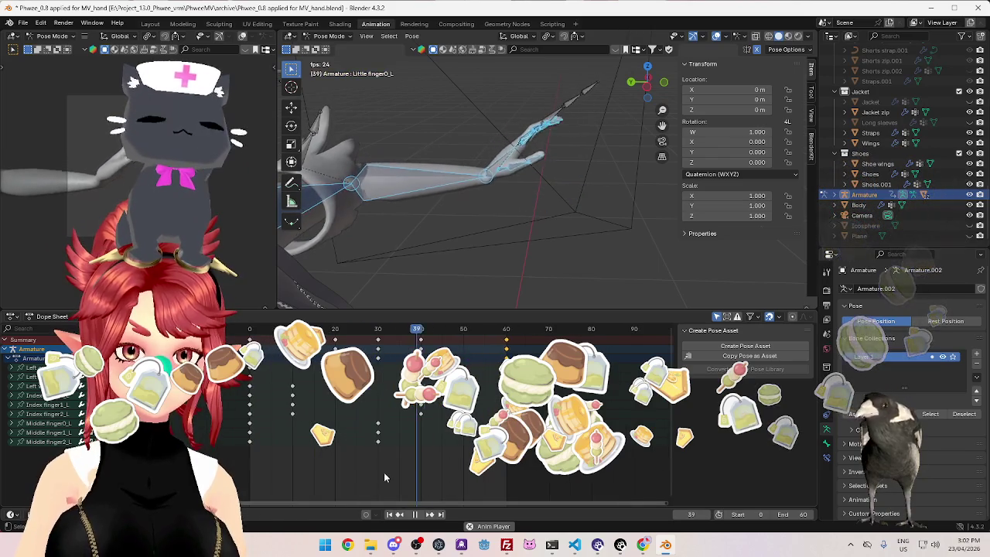
{"action": "key", "text": "space"}
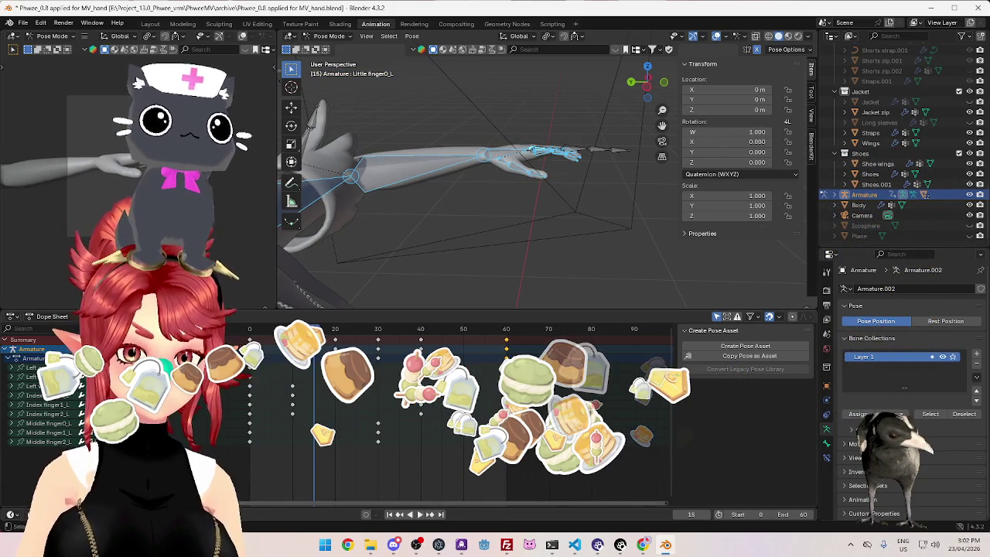
Move the keyframe columns earlier, putting the final column at frame 30, and set End to 30
{"action": "key", "text": "g"}
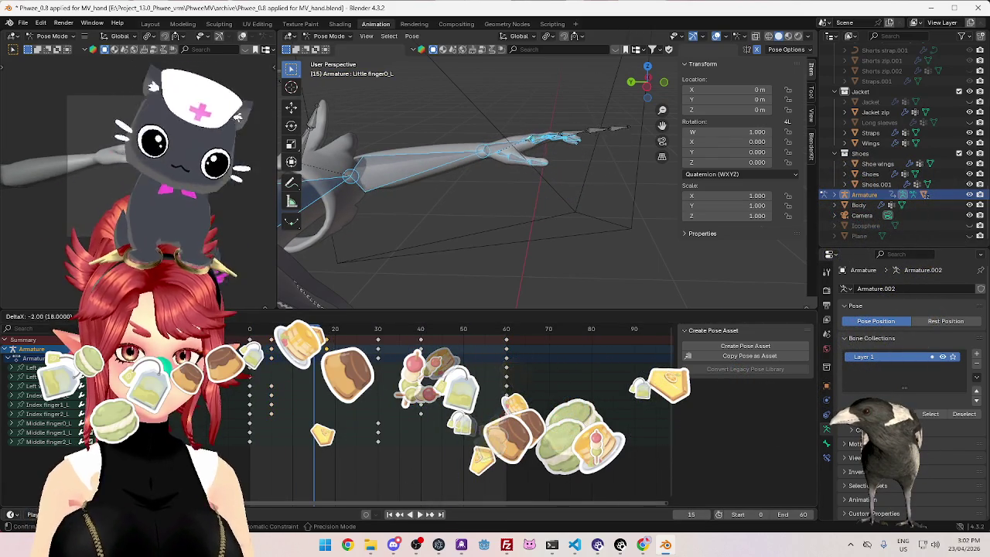
{"action": "left_click", "coordinate": [291, 345]}
{"action": "key", "text": "g"}
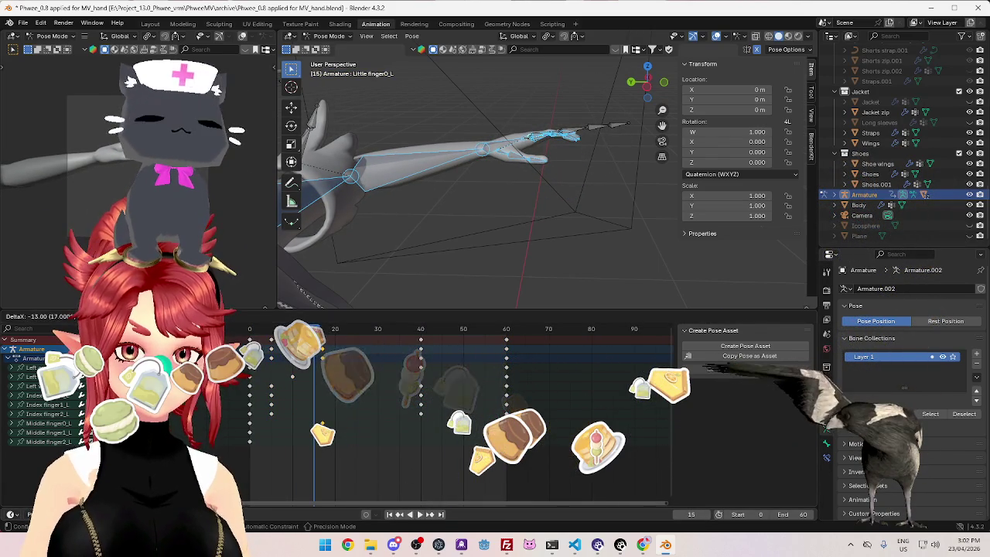
{"action": "left_click", "coordinate": [422, 343]}
{"action": "key", "text": "ctrl+z"}
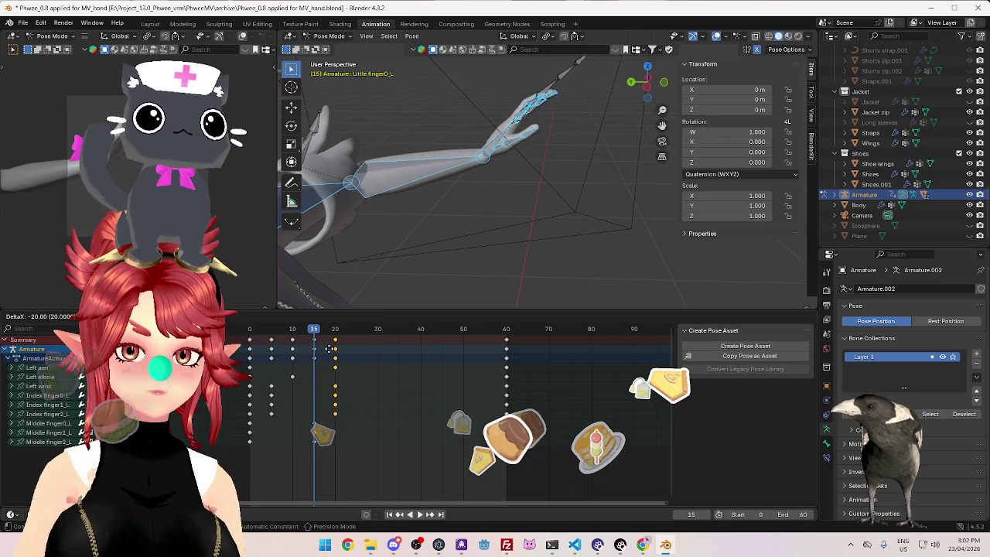
{"action": "left_click", "coordinate": [506, 342]}
{"action": "type", "text": "g-30"}
{"action": "key", "text": "Return"}
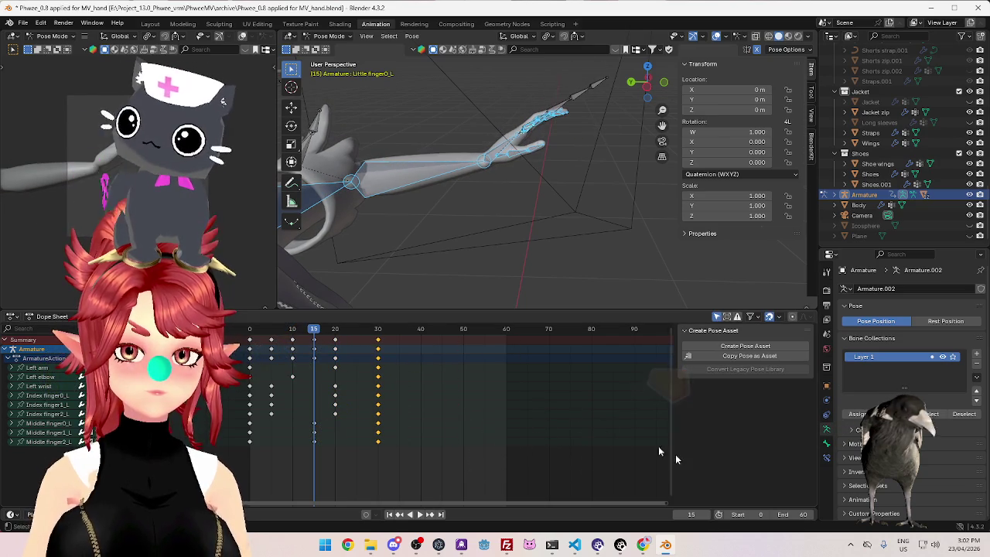
{"action": "type", "text": "30"}
{"action": "key", "text": "Return"}
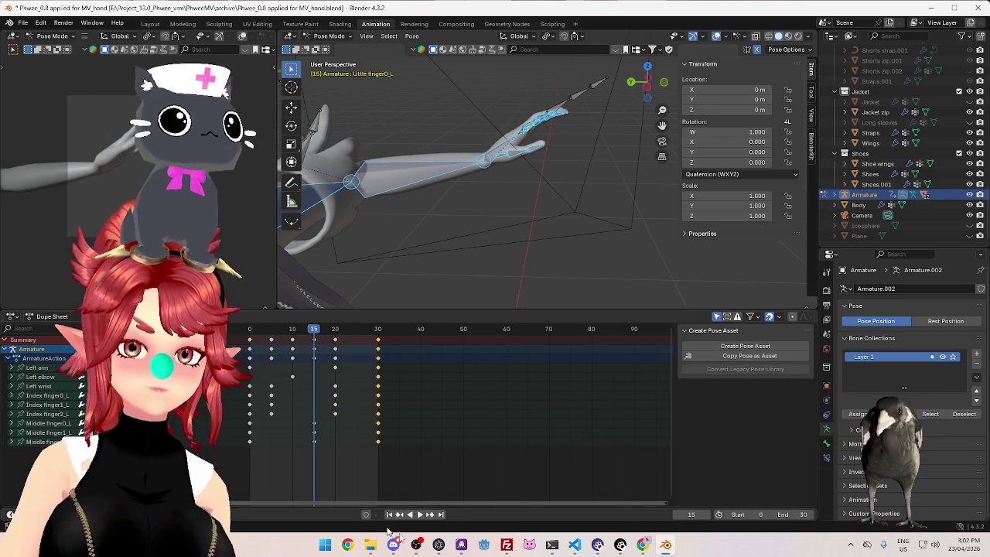
{"action": "left_click", "coordinate": [420, 515]}
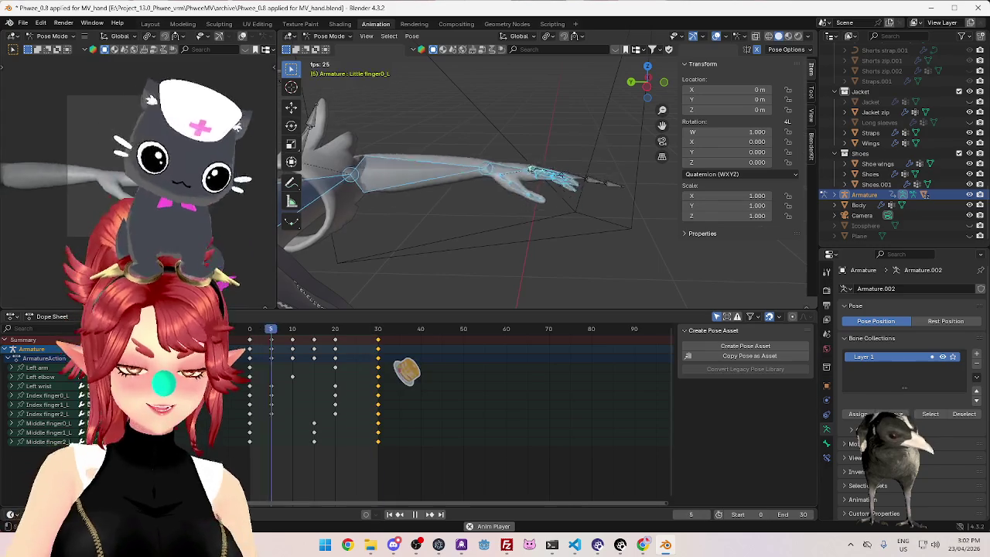
{"action": "left_click", "coordinate": [418, 515]}
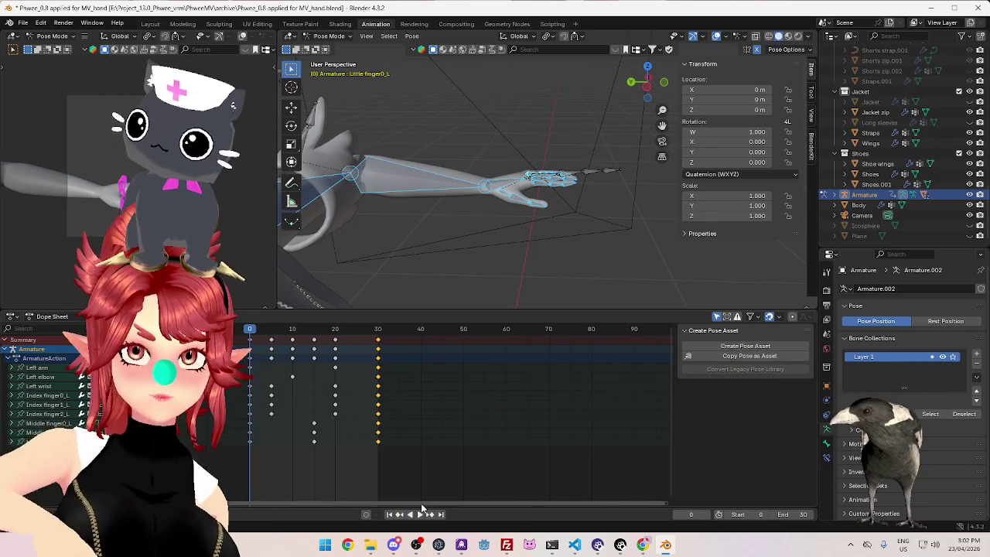
{"action": "left_click", "coordinate": [419, 515]}
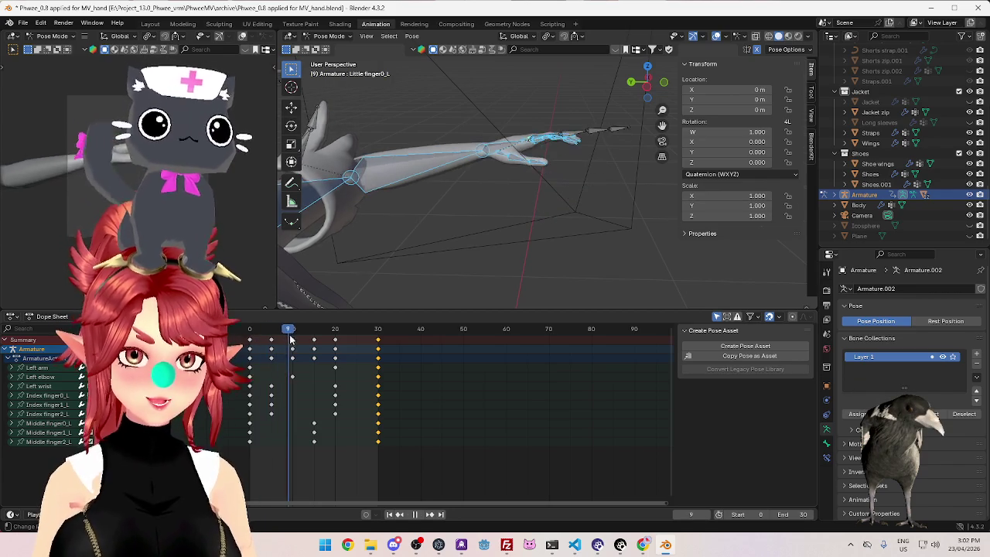
{"action": "key", "text": "space"}
{"action": "key", "text": "shift+ctrl+space"}
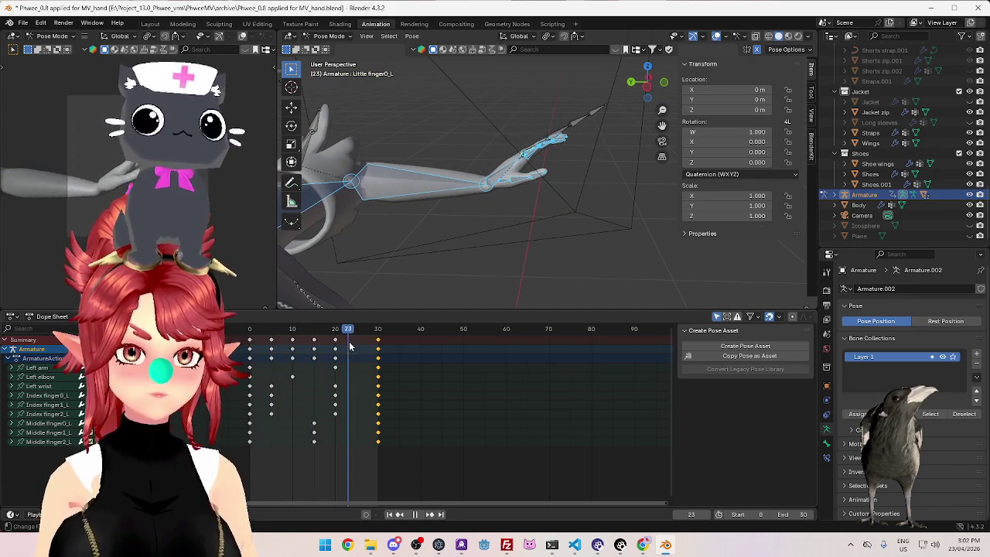
{"action": "left_click", "coordinate": [419, 515]}
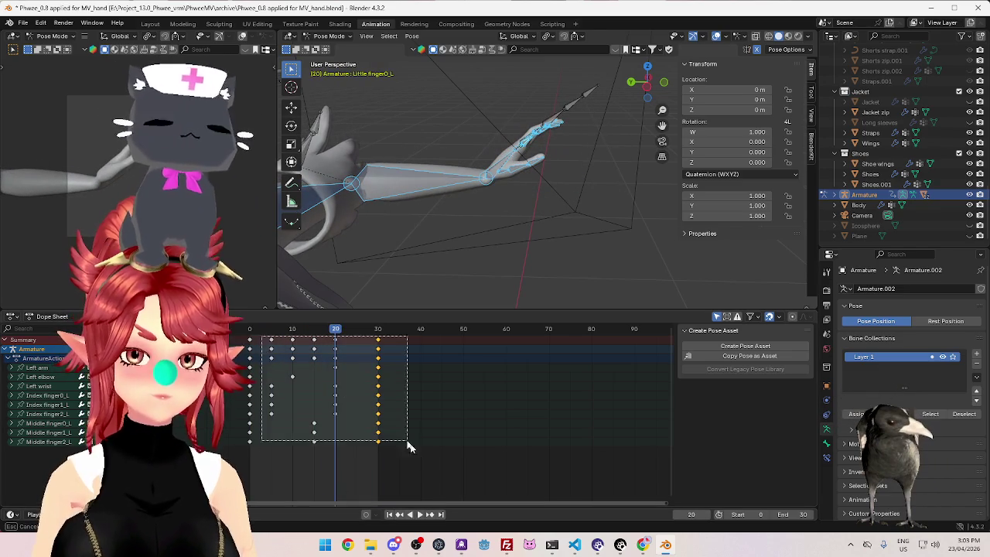
Box-select the frame 10–30 keyframes and shift them later so the final pose lands on frame 35
{"action": "left_click_drag", "start_coordinate": [260, 335], "coordinate": [427, 484]}
{"action": "left_click_drag", "start_coordinate": [378, 343], "coordinate": [401, 354]}
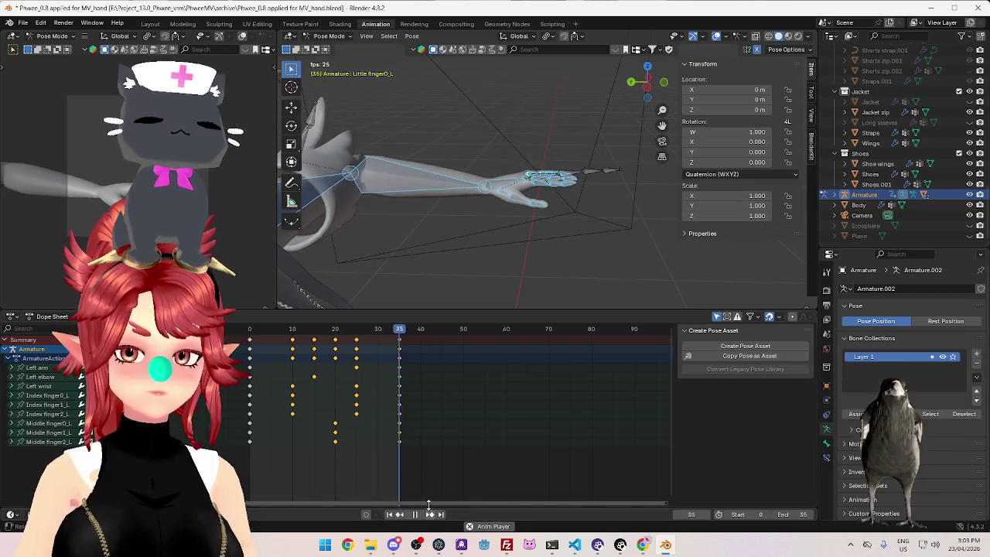
{"action": "left_click_drag", "start_coordinate": [431, 502], "coordinate": [395, 499]}
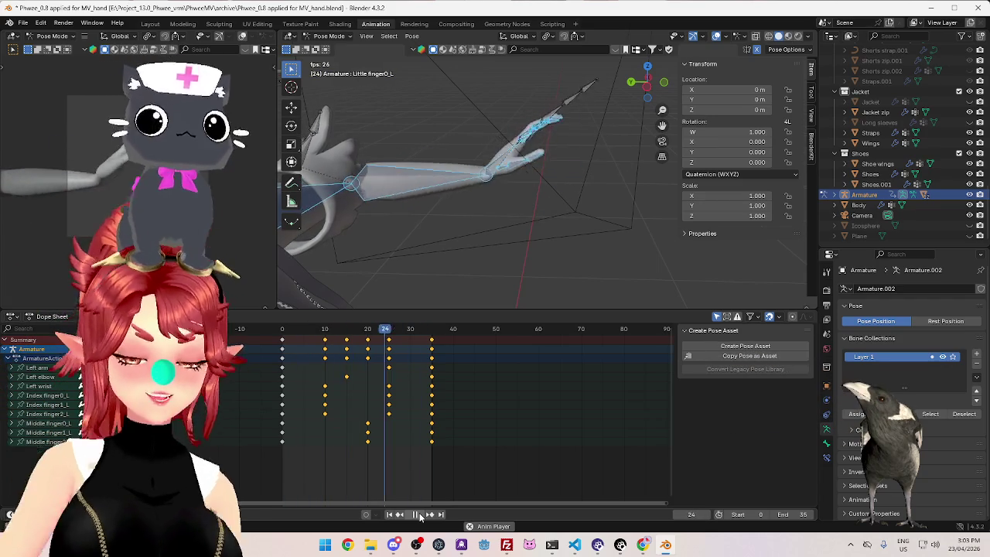
Fit all keyframes from frame 0 to 35 into the Dope Sheet view
{"action": "mouse_move", "coordinate": [411, 444]}
{"action": "middle_mouse_down"}
{"action": "mouse_move", "coordinate": [423, 464]}
{"action": "mouse_move", "coordinate": [488, 469]}
{"action": "mouse_move", "coordinate": [512, 460]}
{"action": "middle_mouse_up"}
{"action": "scroll", "coordinate": [491, 457], "scroll_direction": "up", "scroll_amount": 1}
{"action": "scroll", "coordinate": [512, 459], "scroll_direction": "down", "scroll_amount": 3}
{"action": "scroll", "coordinate": [512, 460], "scroll_direction": "left", "scroll_amount": 4, "text": "ctrl"}
{"action": "scroll", "coordinate": [513, 457], "scroll_direction": "right", "scroll_amount": 3, "text": "ctrl"}
{"action": "scroll", "coordinate": [517, 458], "scroll_direction": "left", "scroll_amount": 2, "text": "ctrl"}
{"action": "scroll", "coordinate": [519, 458], "scroll_direction": "right", "scroll_amount": 4, "text": "ctrl"}
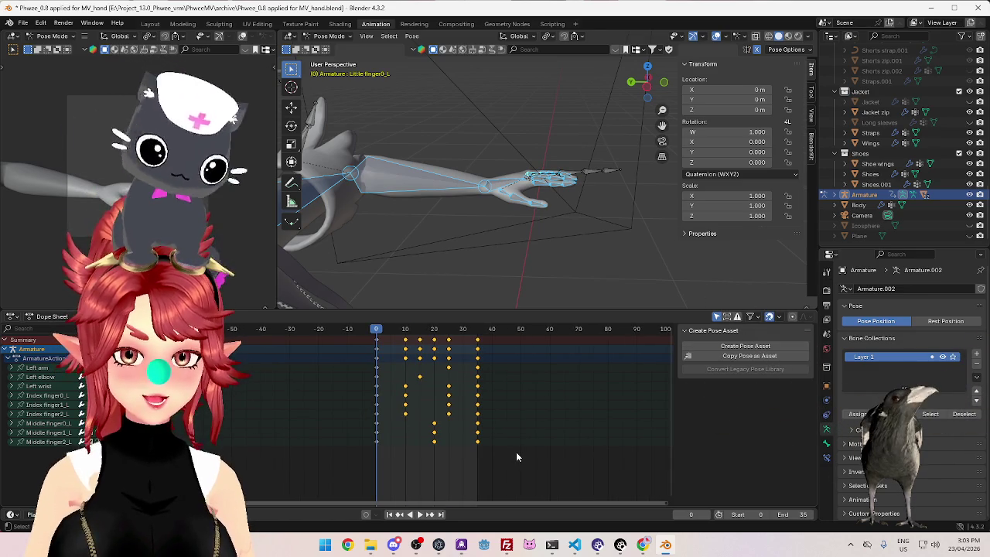
{"action": "scroll", "coordinate": [503, 458], "scroll_direction": "left", "scroll_amount": 2, "text": "ctrl"}
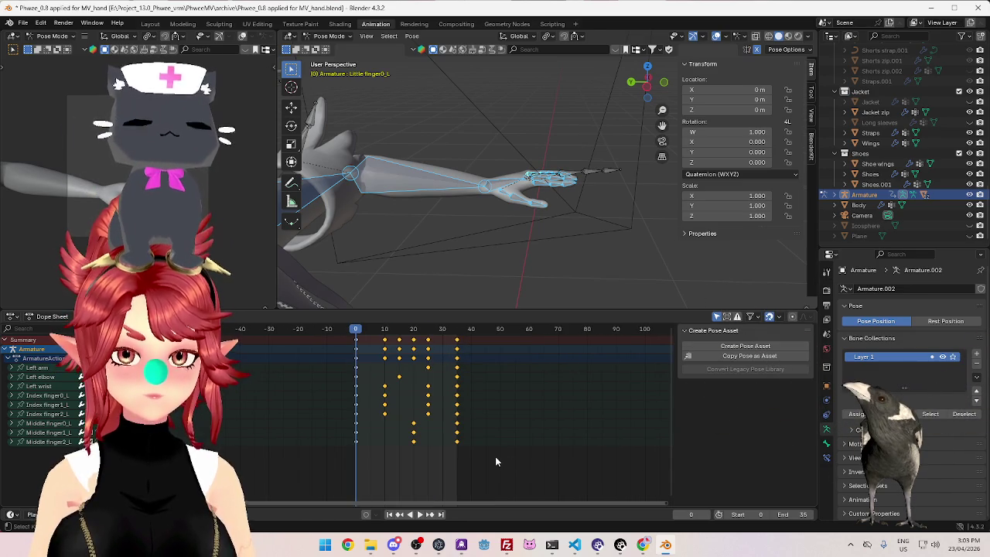
{"action": "key", "text": "Home"}
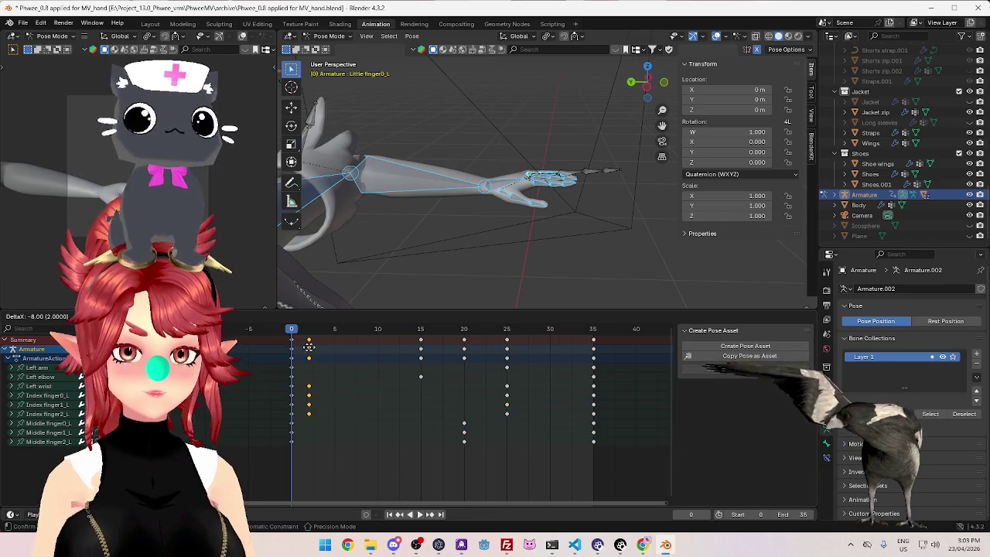
Delete the frame-10 keyframes and pull the frame-15 keyframes back near the start
{"action": "left_click", "coordinate": [378, 353]}
{"action": "scroll", "coordinate": [417, 386], "scroll_direction": "up", "scroll_amount": 1}
{"action": "scroll", "coordinate": [417, 386], "scroll_direction": "up", "scroll_amount": 1}
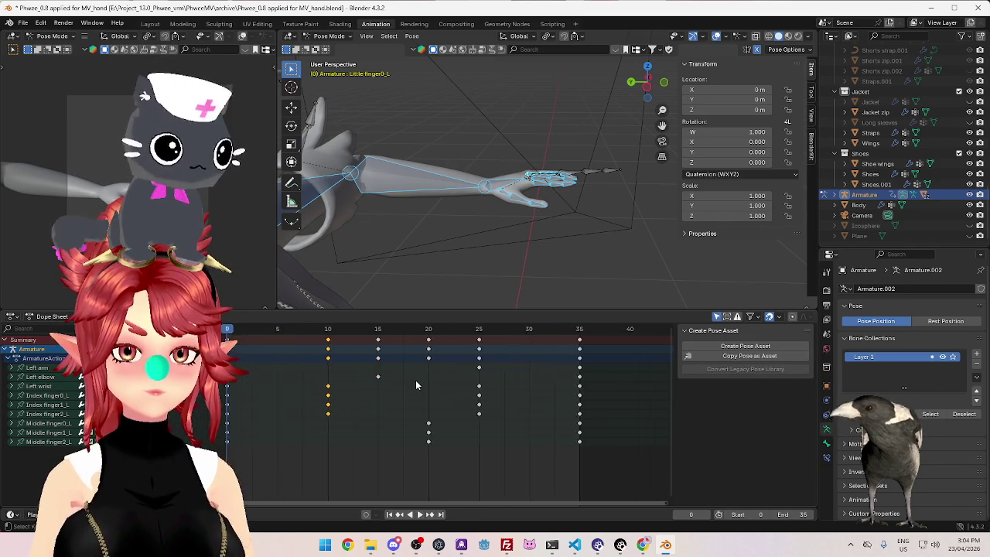
{"action": "scroll", "coordinate": [417, 386], "scroll_direction": "up", "scroll_amount": 1}
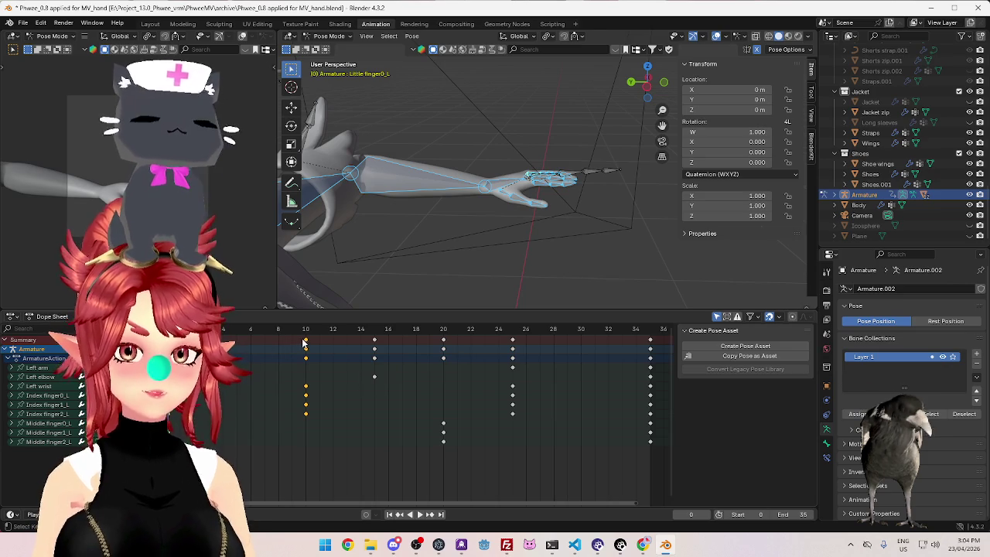
{"action": "key", "text": "Delete"}
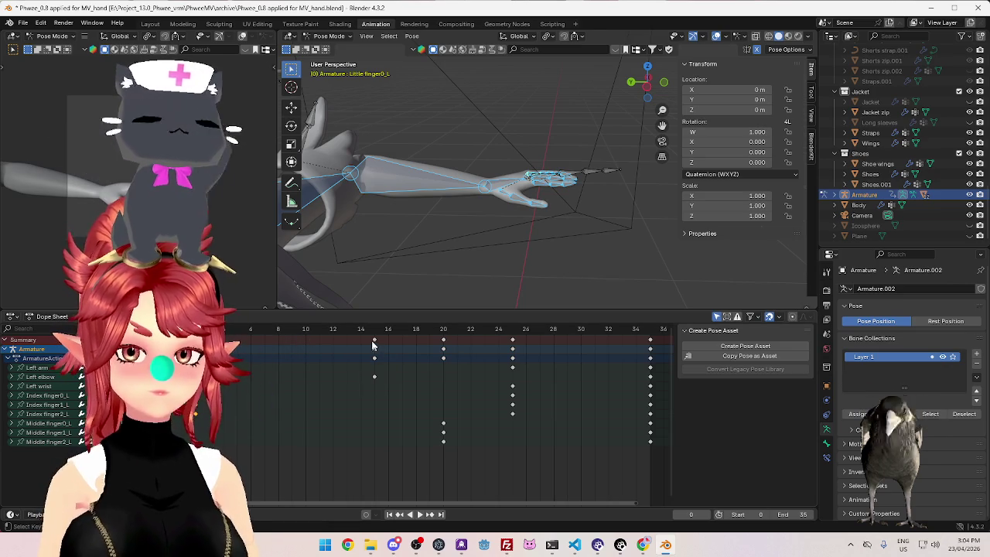
{"action": "key", "text": "g"}
{"action": "key", "text": "Return"}
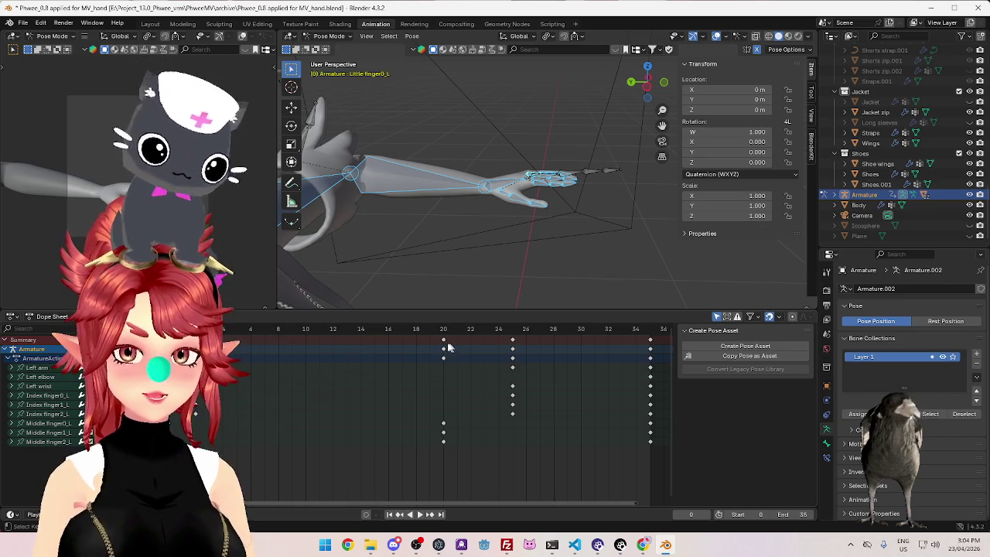
Move the frame 20, 25 and 35 keyframe columns earlier, placing the last keys at frame 7
{"action": "left_click", "coordinate": [443, 340], "text": "alt"}
{"action": "key", "text": "g"}
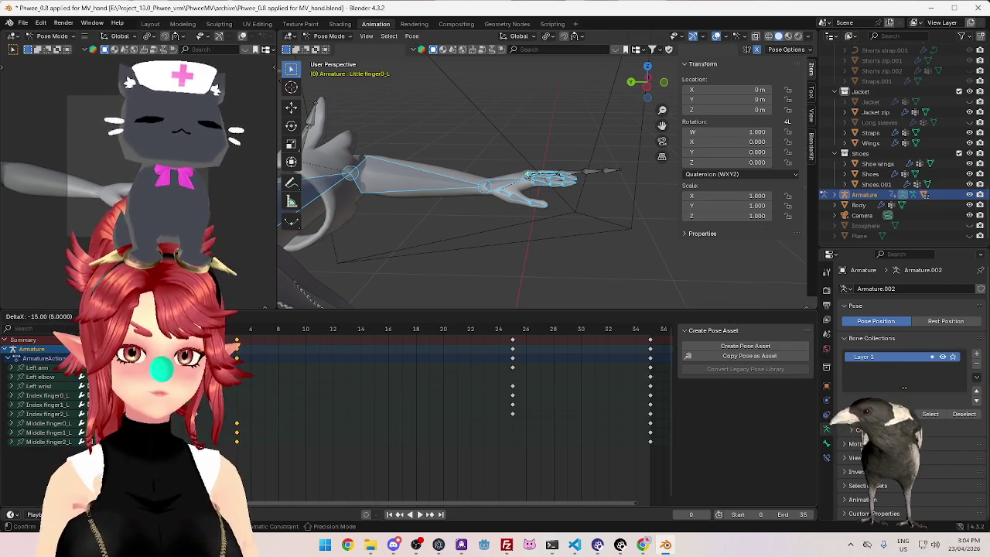
{"action": "left_click", "coordinate": [385, 331]}
{"action": "left_click_drag", "start_coordinate": [514, 341], "coordinate": [236, 349]}
{"action": "left_click_drag", "start_coordinate": [648, 345], "coordinate": [600, 347]}
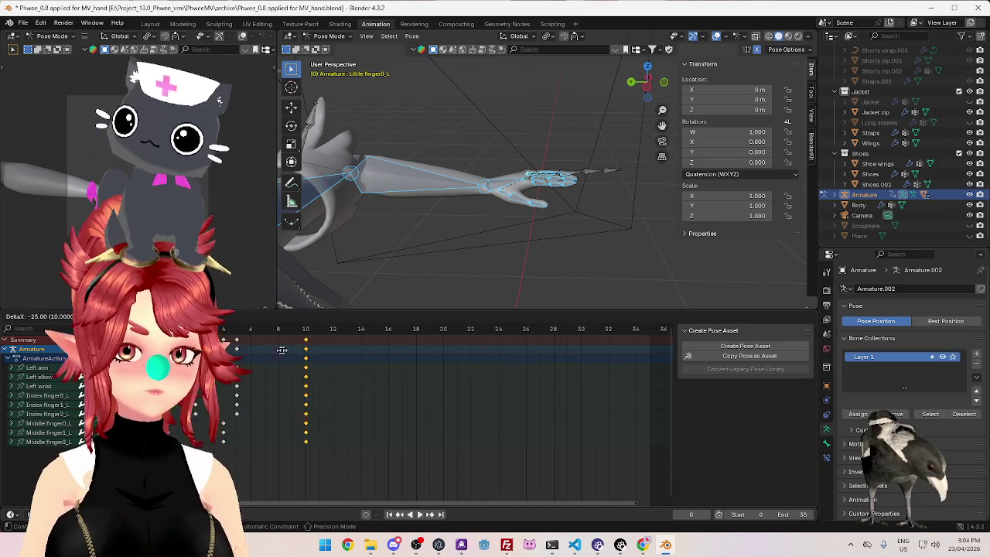
{"action": "left_click", "coordinate": [265, 349]}
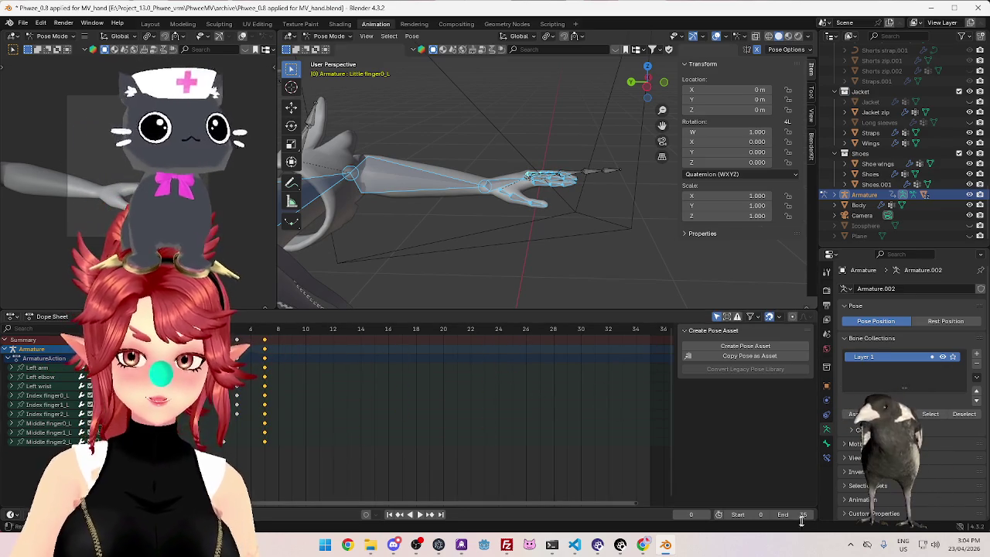
Set the end frame to 7 and preview the shortened animation
{"action": "type", "text": "7"}
{"action": "key", "text": "Return"}
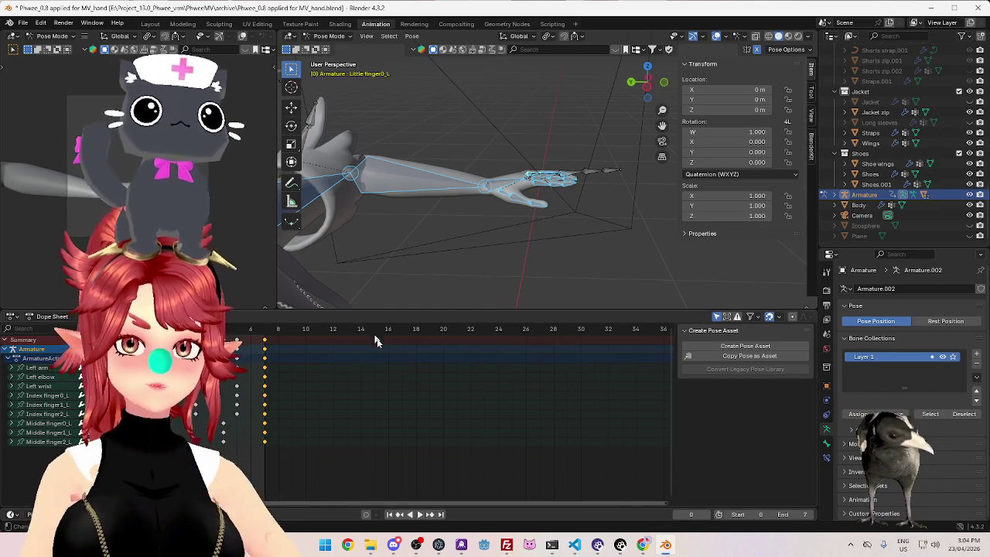
{"action": "left_click", "coordinate": [422, 514]}
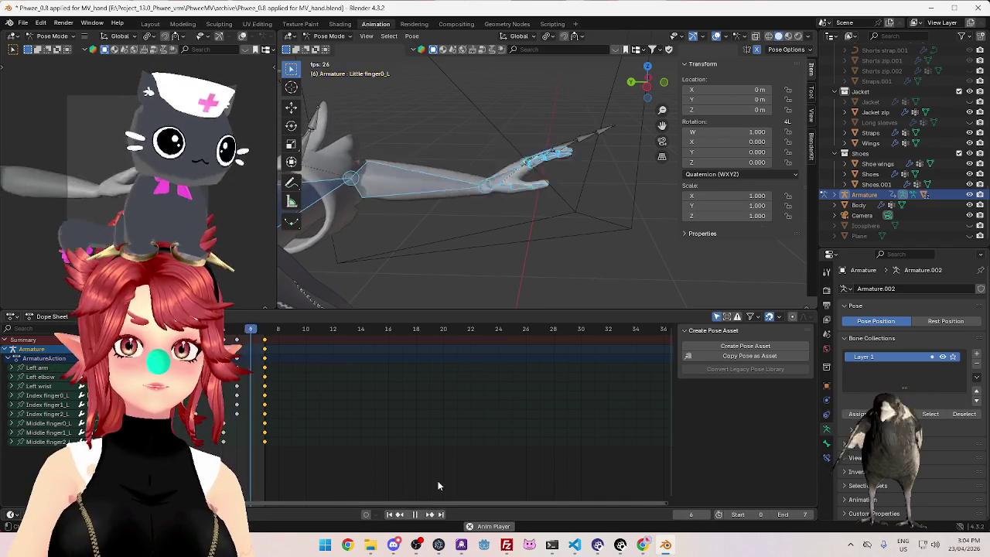
{"action": "key", "text": "space"}
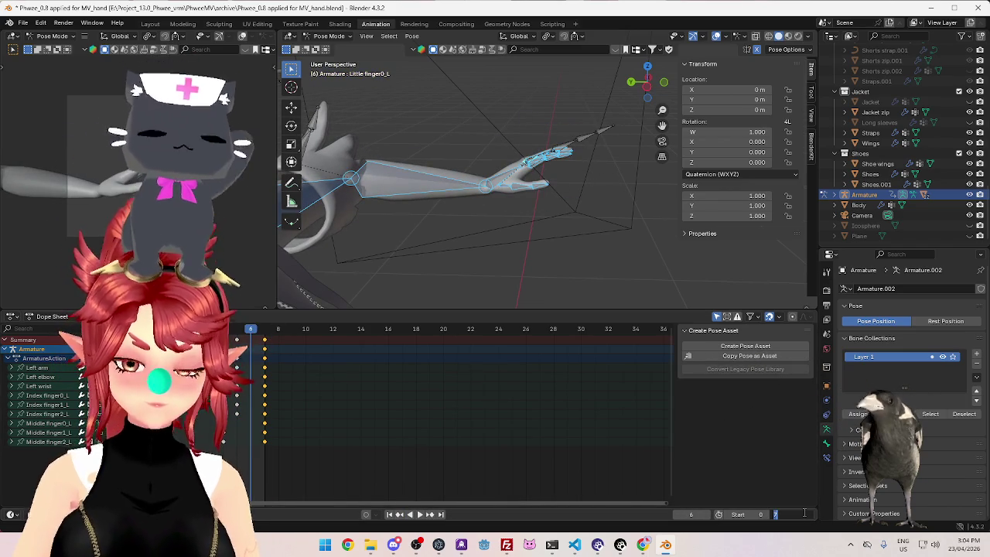
Set End to 14, moving the last keys to 14 and others to frames 10 and 8
{"action": "key", "text": "Return"}
{"action": "left_click_drag", "start_coordinate": [265, 343], "coordinate": [373, 365]}
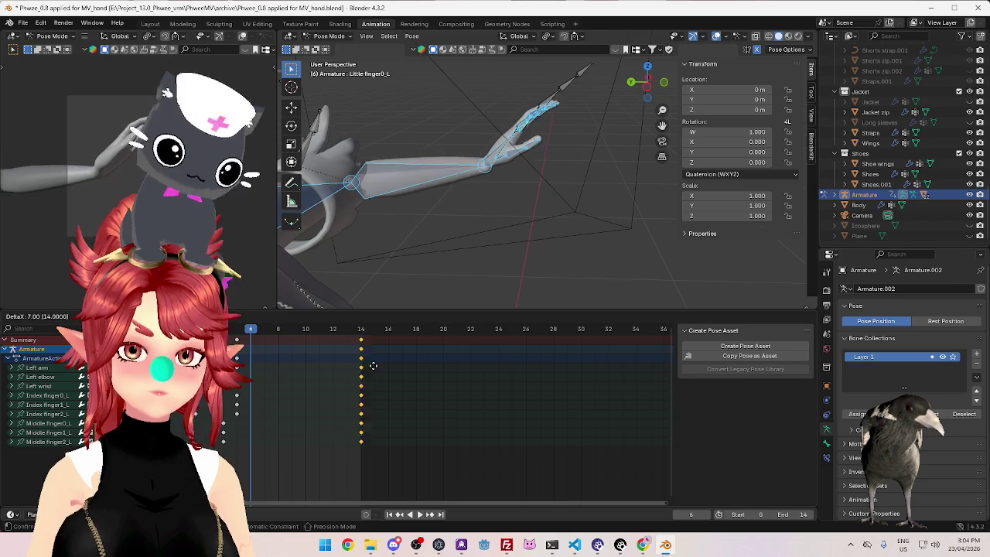
{"action": "left_click", "coordinate": [364, 366]}
{"action": "left_click_drag", "start_coordinate": [238, 343], "coordinate": [307, 342]}
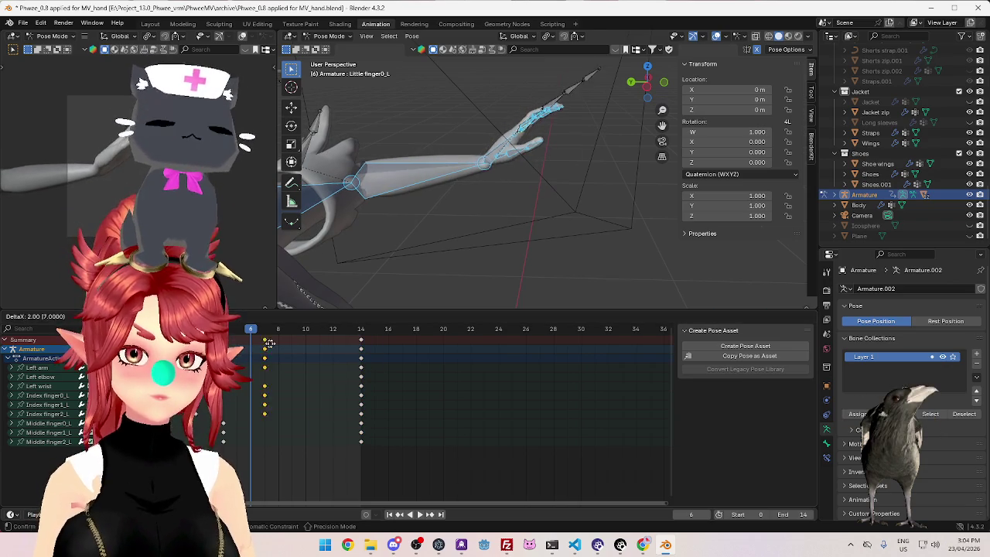
{"action": "left_click_drag", "start_coordinate": [223, 432], "coordinate": [278, 432]}
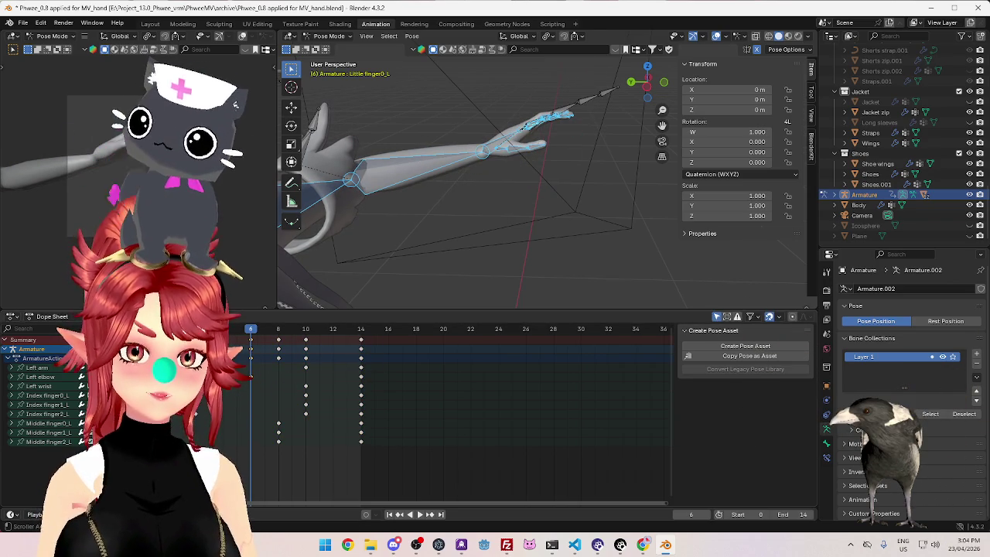
{"action": "left_click", "coordinate": [366, 457]}
{"action": "left_click", "coordinate": [420, 516]}
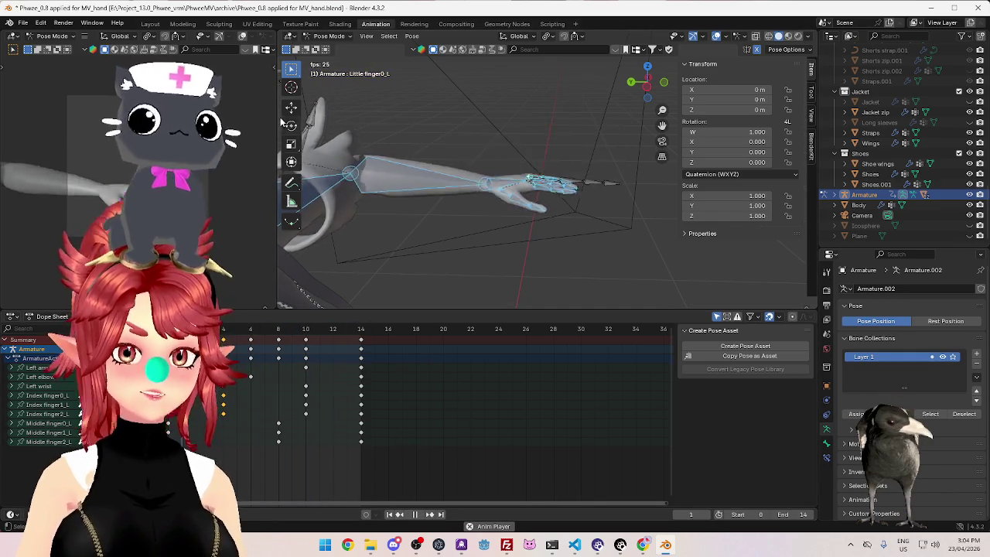
Resize the 3D viewport area and restart playback of the 14-frame finger-curl loop
{"action": "mouse_move", "coordinate": [277, 123]}
{"action": "left_mouse_down"}
{"action": "mouse_move", "coordinate": [427, 140]}
{"action": "mouse_move", "coordinate": [327, 136]}
{"action": "left_mouse_up"}
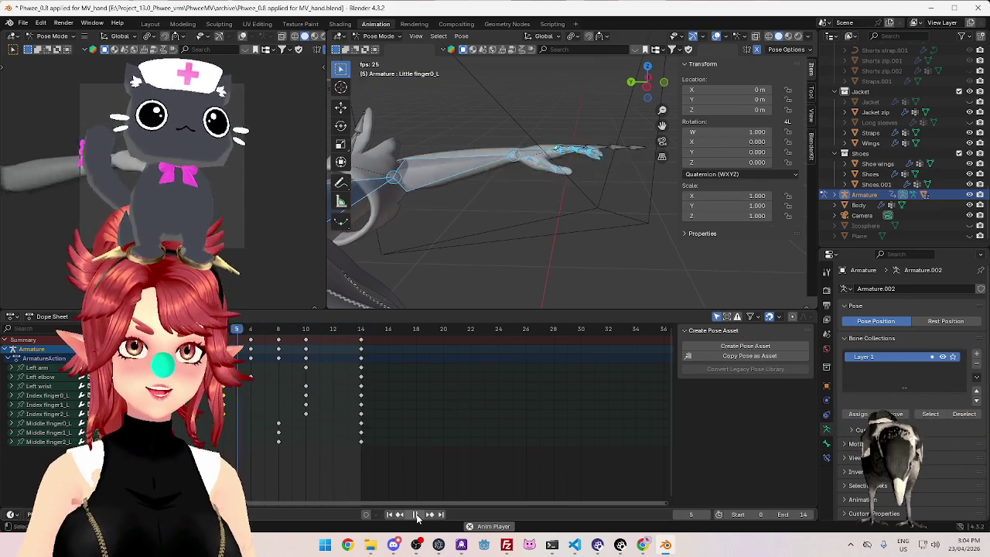
{"action": "left_click", "coordinate": [417, 516]}
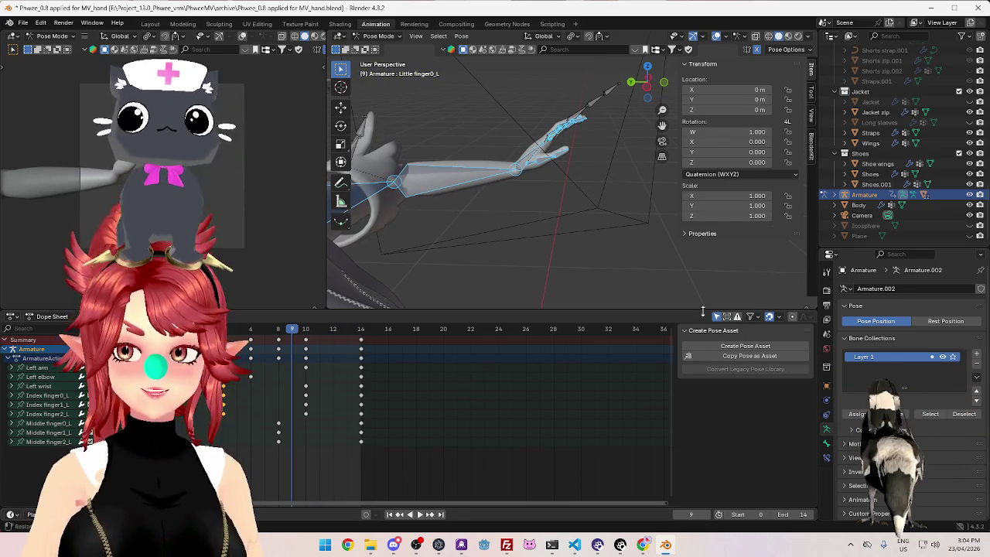
{"action": "left_click", "coordinate": [417, 516]}
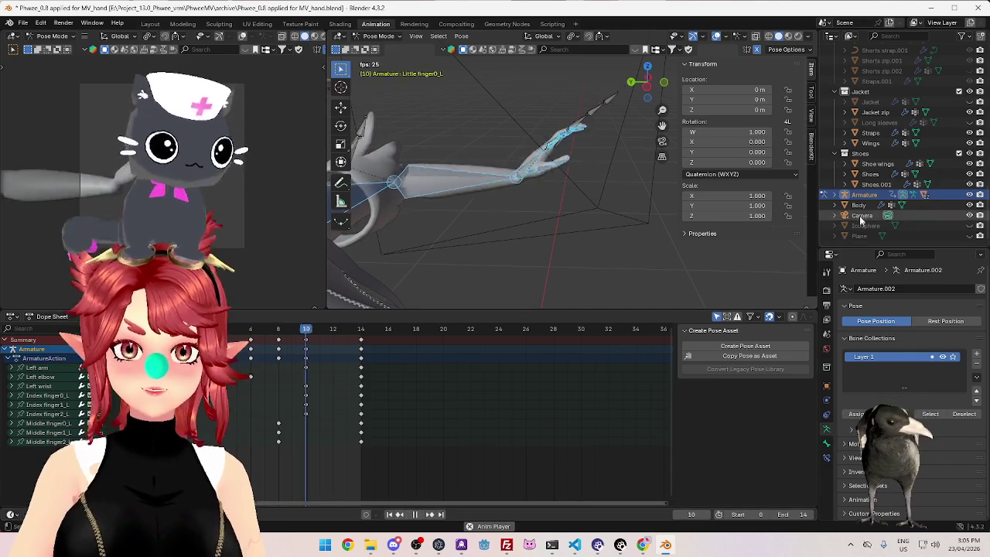
{"action": "left_click", "coordinate": [501, 109]}
Select the camera in Object Mode, raise its focal length to 40 mm, and view through it
{"action": "left_click", "coordinate": [386, 37]}
{"action": "left_click", "coordinate": [379, 62]}
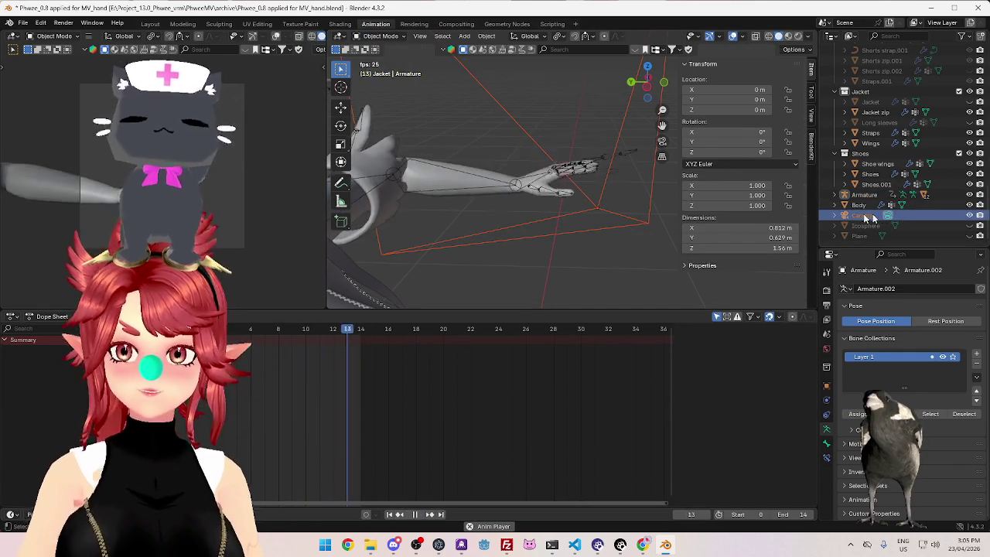
{"action": "left_click", "coordinate": [649, 165]}
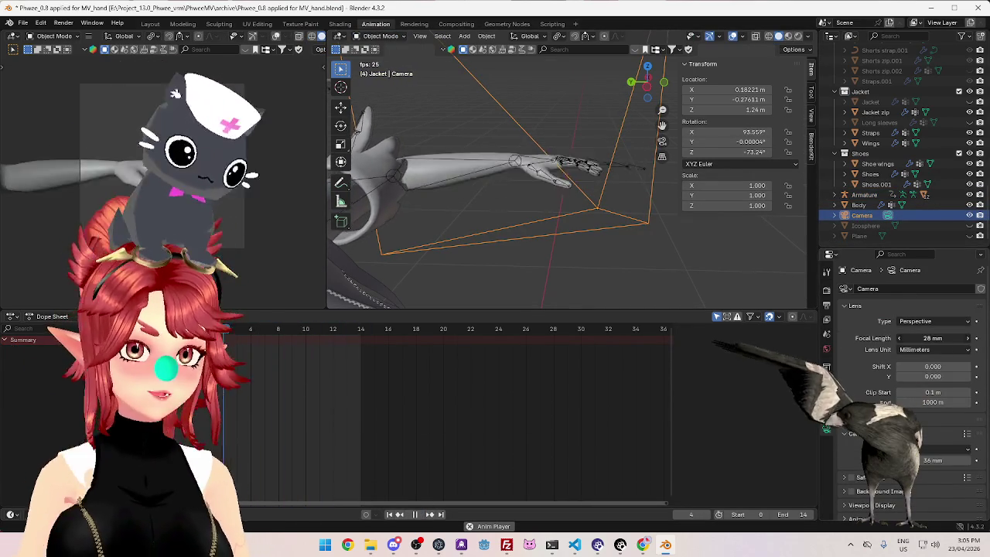
{"action": "left_click_drag", "start_coordinate": [928, 338], "coordinate": [952, 339]}
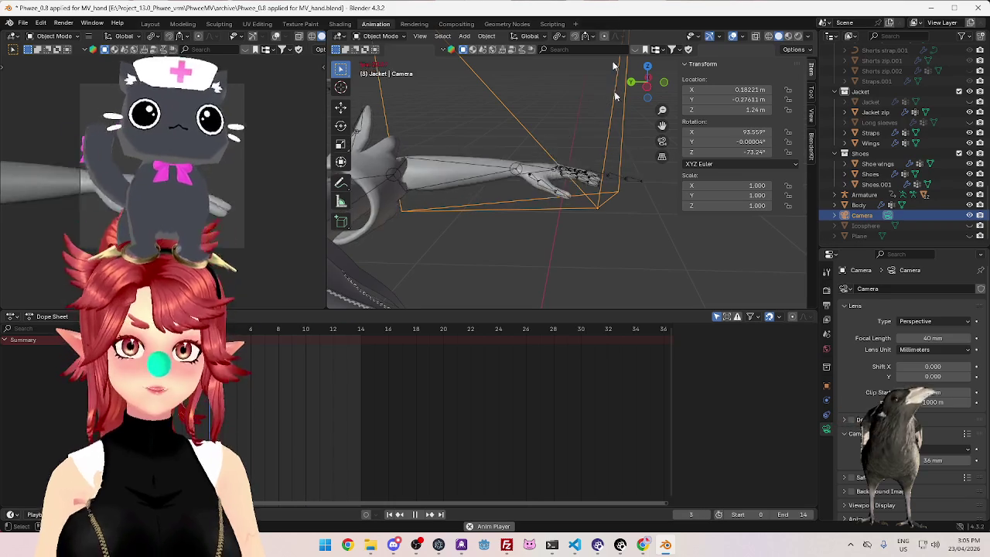
{"action": "key", "text": "KP_0"}
{"action": "key", "text": "shift+ctrl+space"}
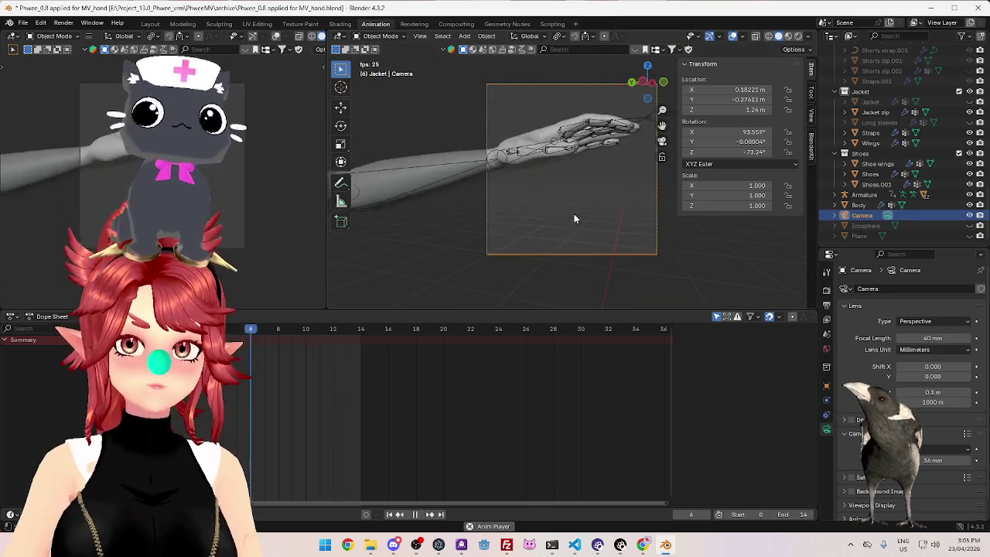
Hide the viewport overlays and replay the animation through the camera
{"action": "left_click", "coordinate": [732, 36]}
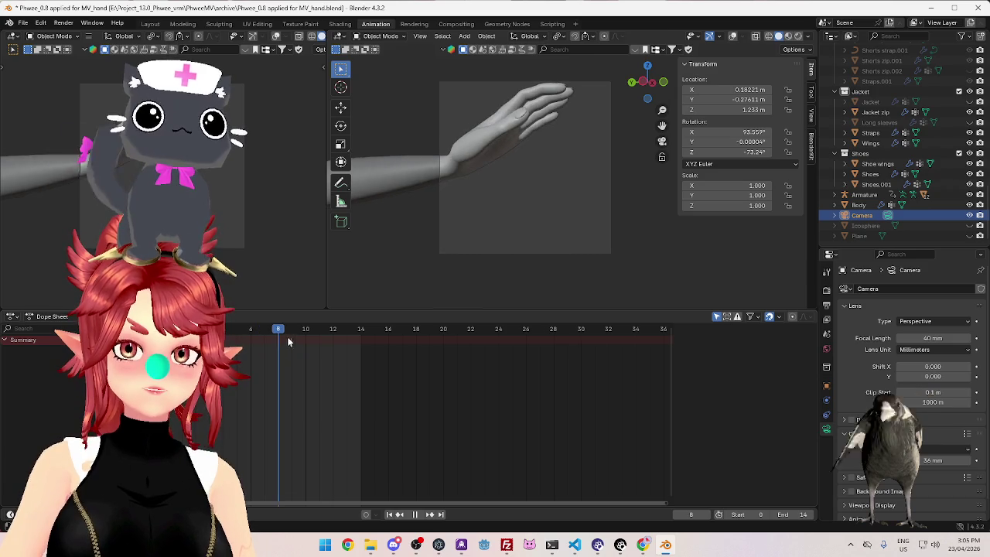
{"action": "mouse_move", "coordinate": [330, 341]}
{"action": "left_mouse_down"}
{"action": "mouse_move", "coordinate": [475, 362]}
{"action": "mouse_move", "coordinate": [507, 355]}
{"action": "mouse_move", "coordinate": [360, 352]}
{"action": "left_mouse_up"}
{"action": "left_click", "coordinate": [414, 515]}
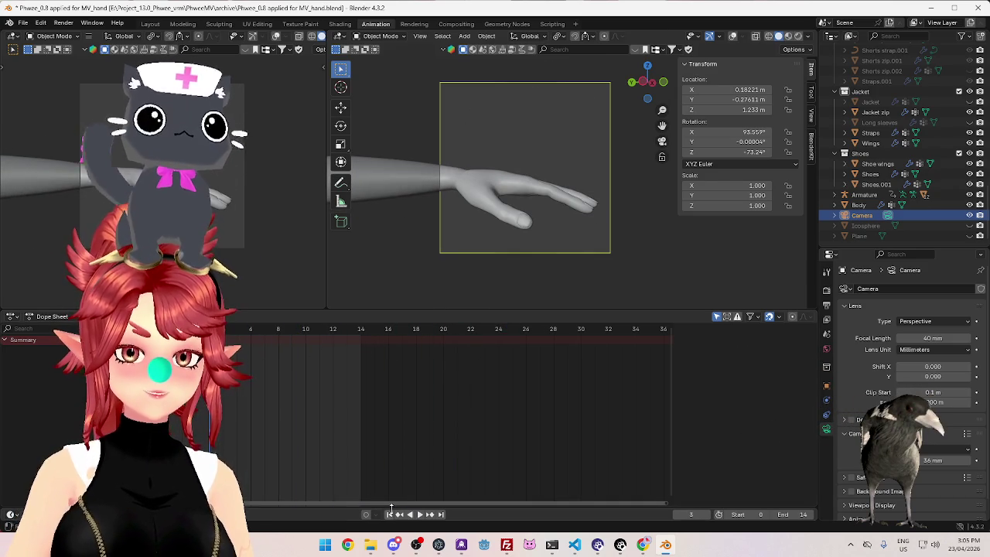
{"action": "left_click", "coordinate": [420, 514]}
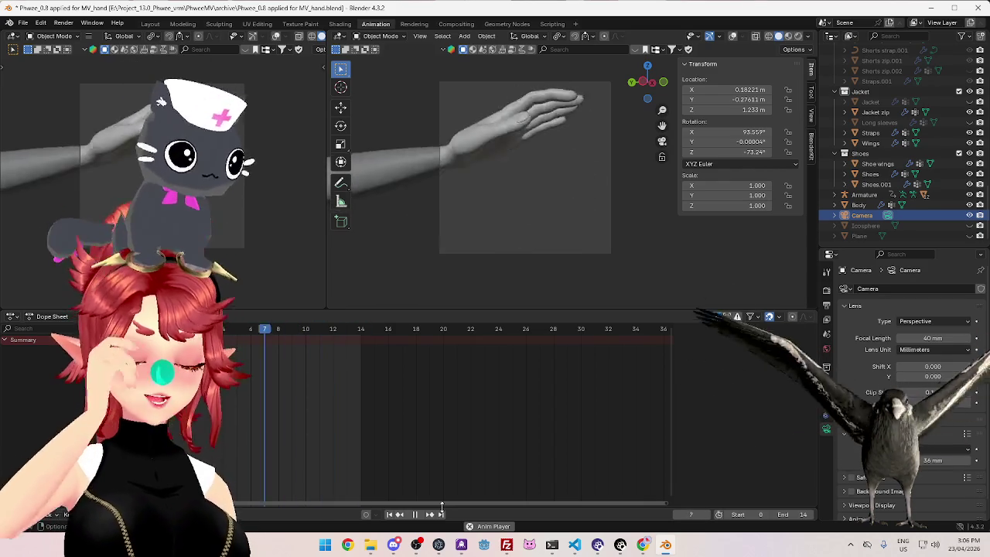
Scrub between frames 7 and 14 to check the poses, then nudge the camera location to reframe the hand
{"action": "left_click", "coordinate": [347, 333]}
{"action": "left_click_drag", "start_coordinate": [348, 335], "coordinate": [265, 338]}
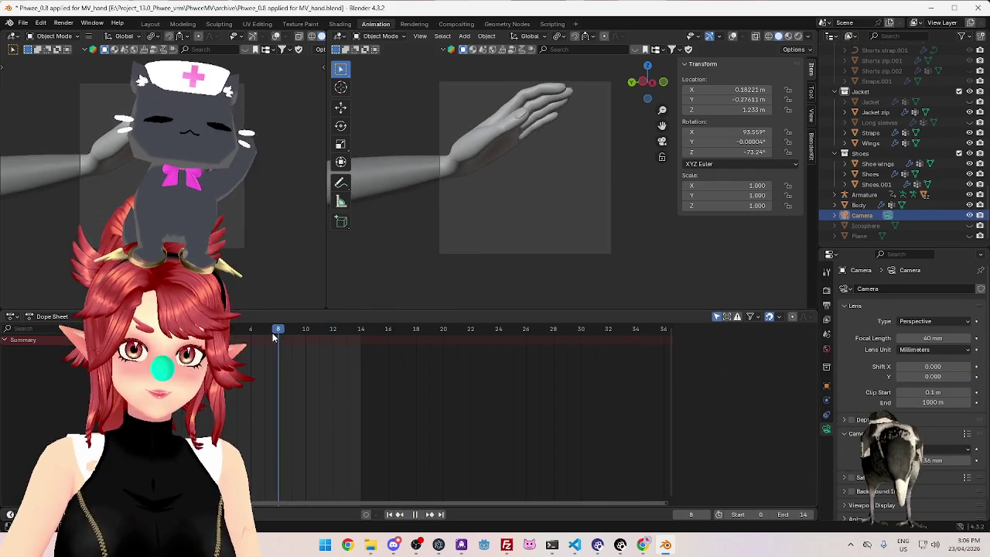
{"action": "left_click_drag", "start_coordinate": [275, 334], "coordinate": [361, 351]}
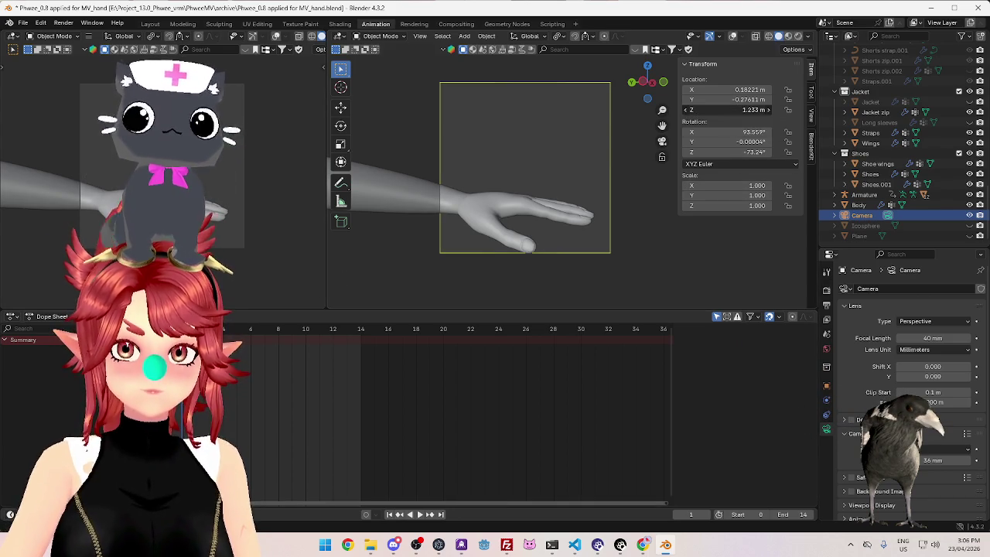
{"action": "mouse_move", "coordinate": [743, 109]}
{"action": "left_mouse_down"}
{"action": "mouse_move", "coordinate": [719, 109]}
{"action": "mouse_move", "coordinate": [747, 100]}
{"action": "left_mouse_up"}
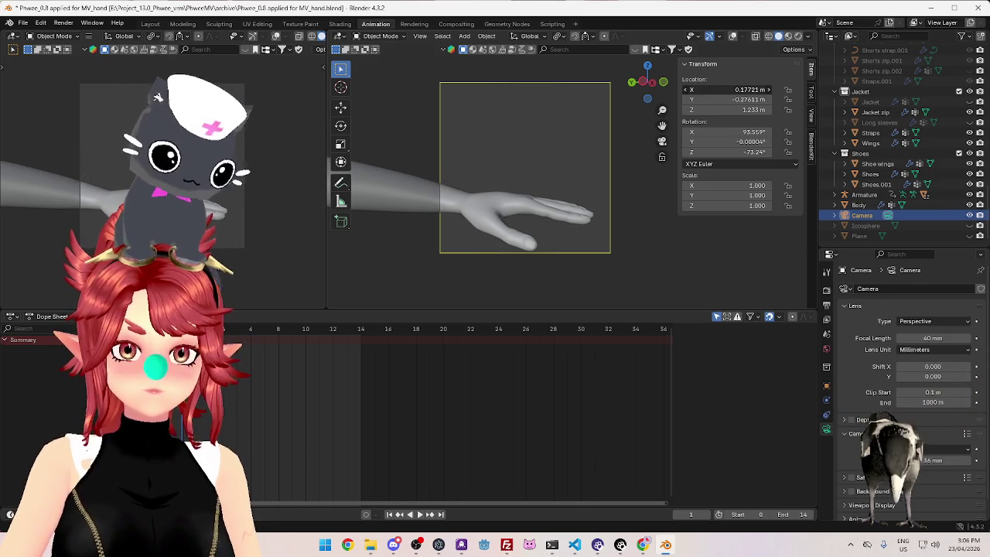
Play and scrub the finger-curl animation, then pause it at frame 8
{"action": "key", "text": "space"}
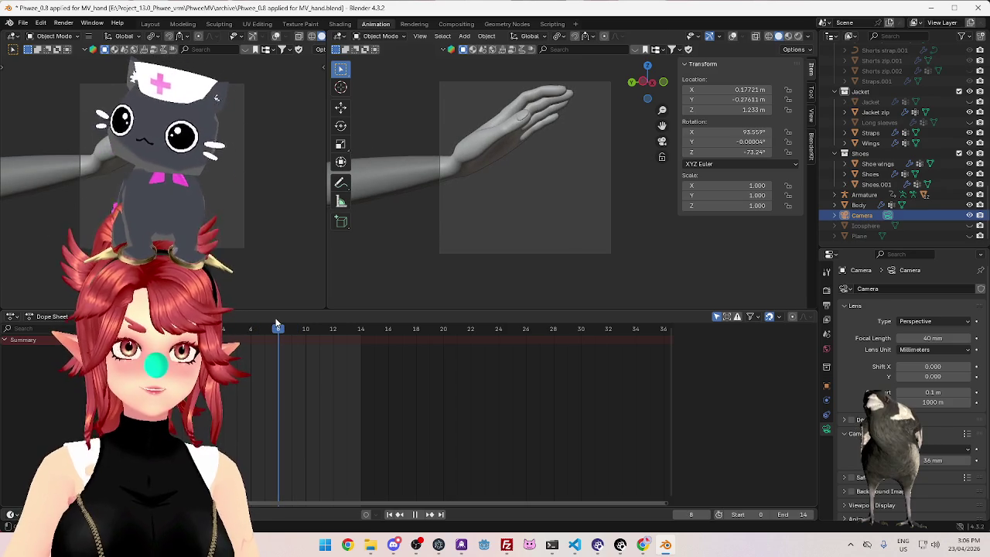
{"action": "mouse_move", "coordinate": [277, 323]}
{"action": "left_mouse_down"}
{"action": "mouse_move", "coordinate": [330, 320]}
{"action": "mouse_move", "coordinate": [362, 331]}
{"action": "left_mouse_up"}
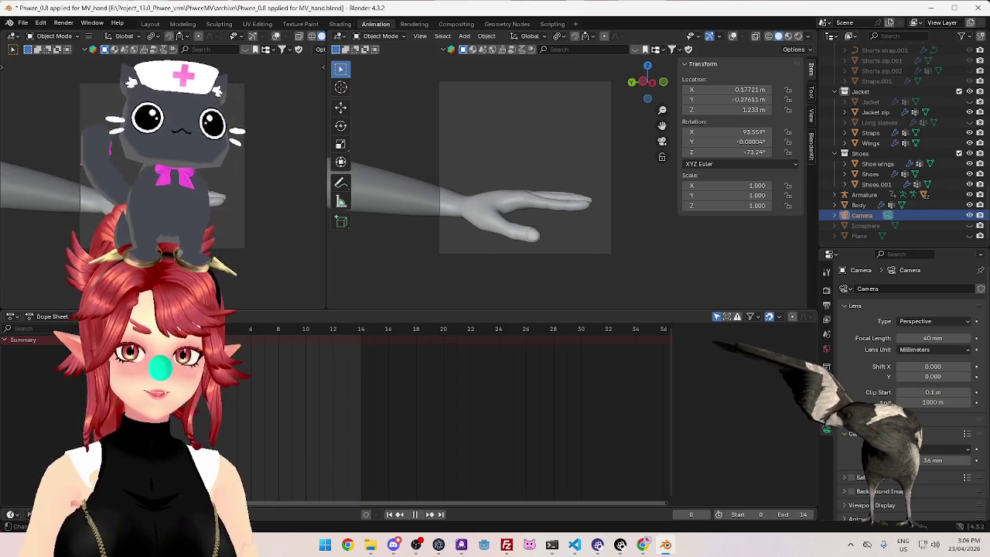
{"action": "key", "text": "space"}
{"action": "left_click_drag", "start_coordinate": [274, 333], "coordinate": [307, 329]}
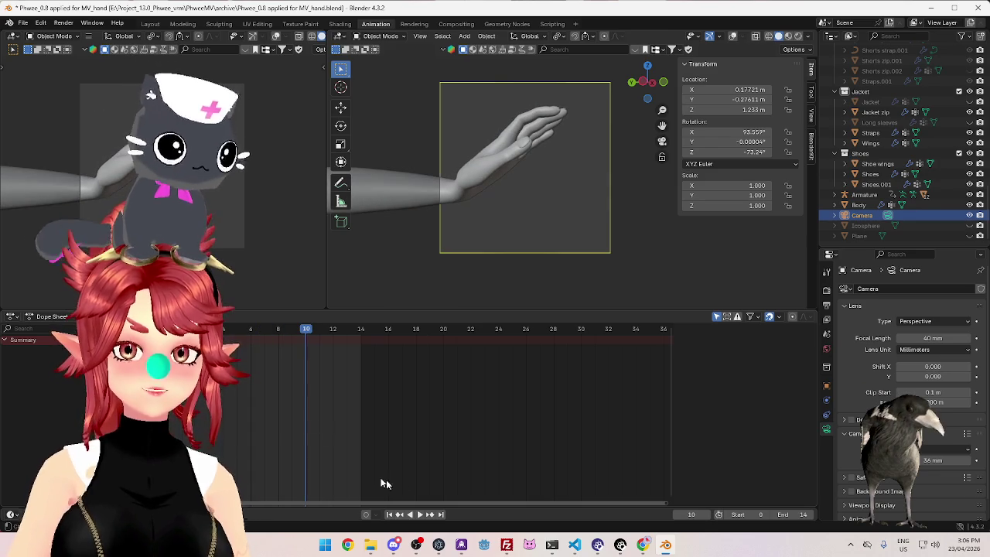
{"action": "left_click", "coordinate": [420, 515]}
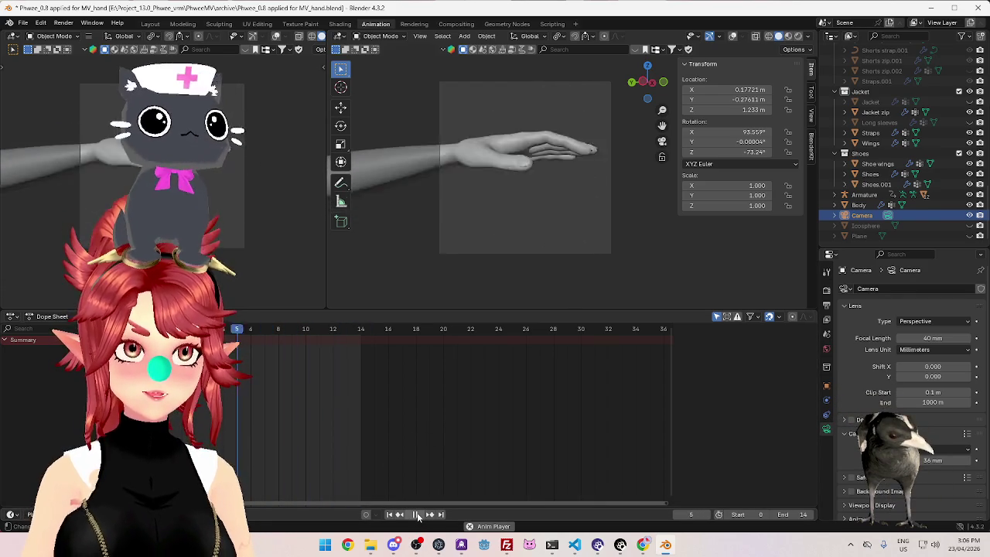
{"action": "left_click", "coordinate": [417, 515]}
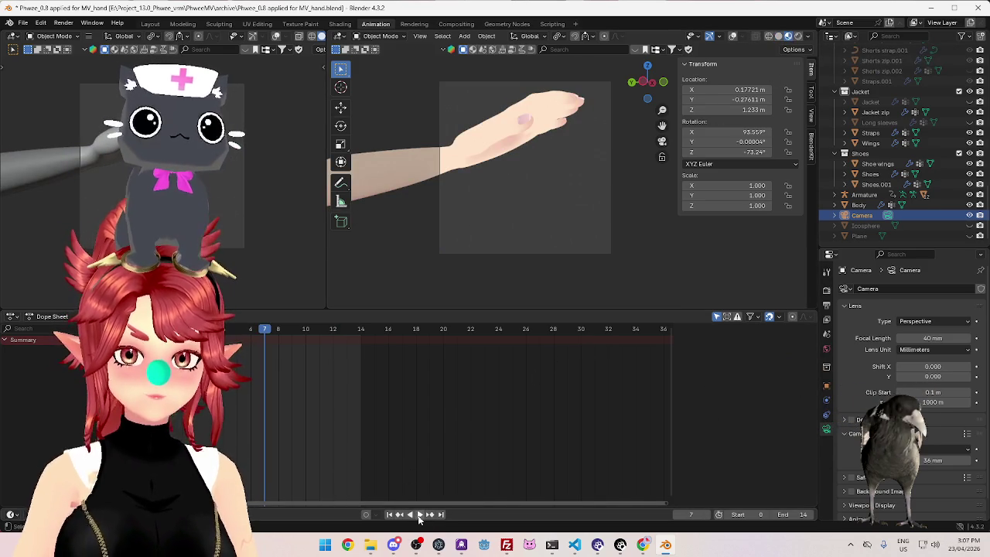
{"action": "left_click", "coordinate": [419, 516]}
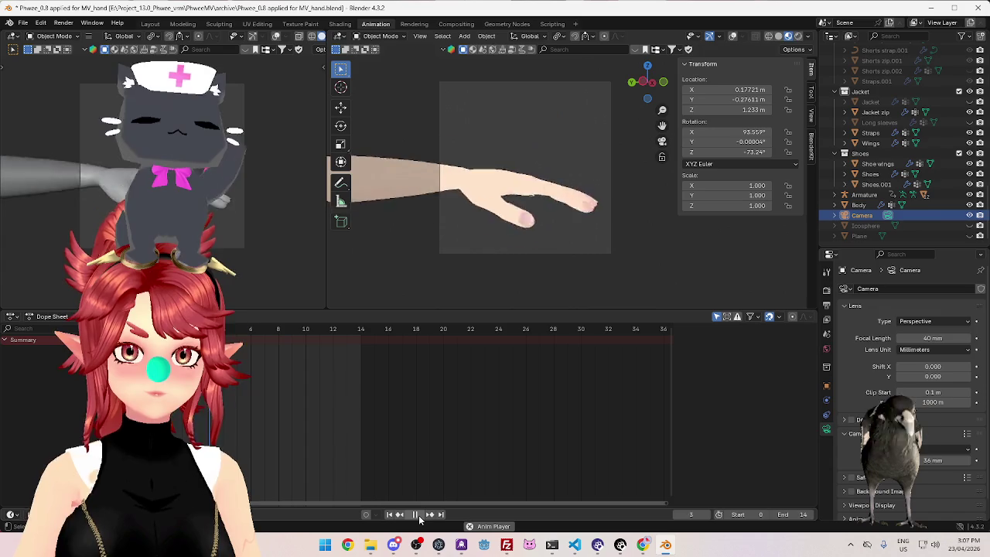
{"action": "left_click", "coordinate": [419, 515]}
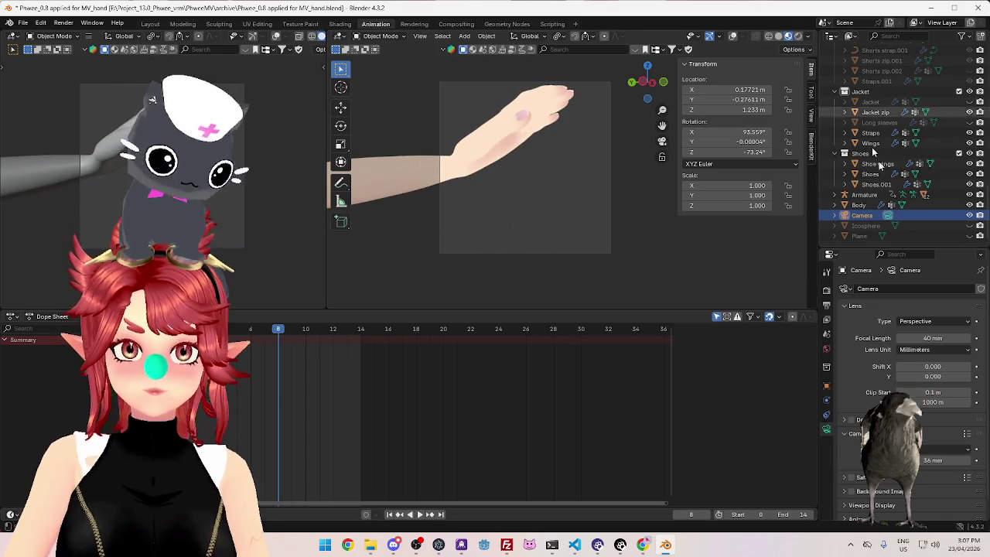
Confirm EEVEE as the render engine in Render properties
{"action": "left_click", "coordinate": [827, 292]}
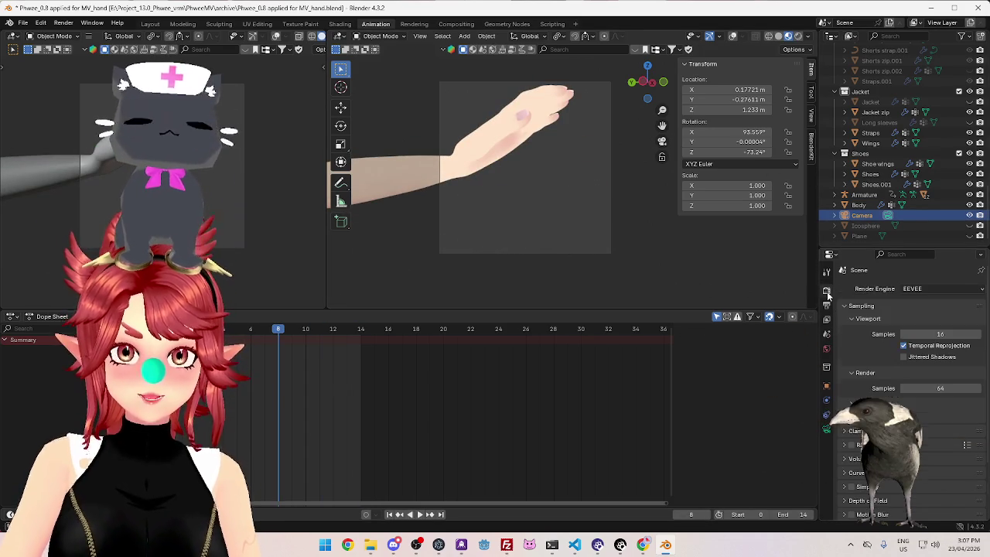
{"action": "left_click", "coordinate": [912, 291]}
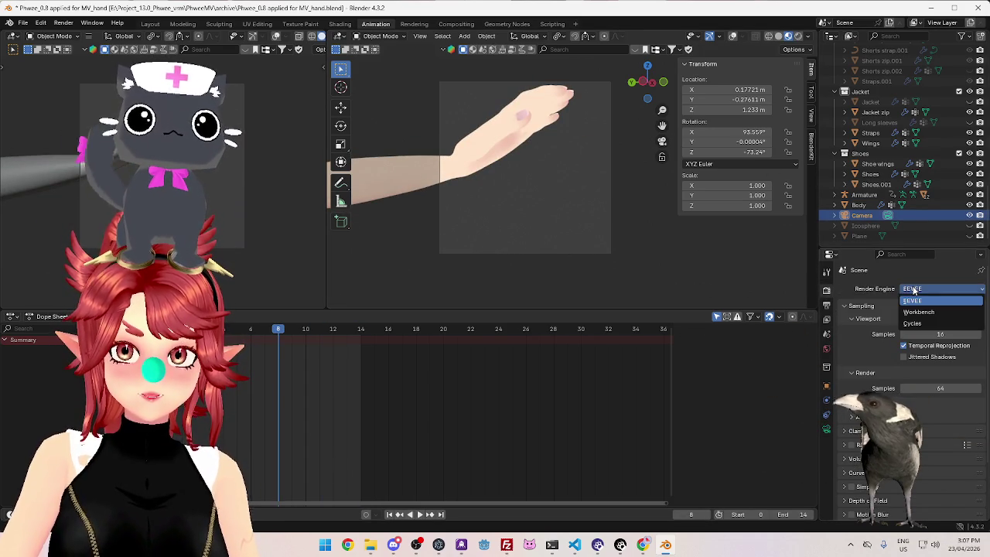
{"action": "left_click", "coordinate": [915, 300]}
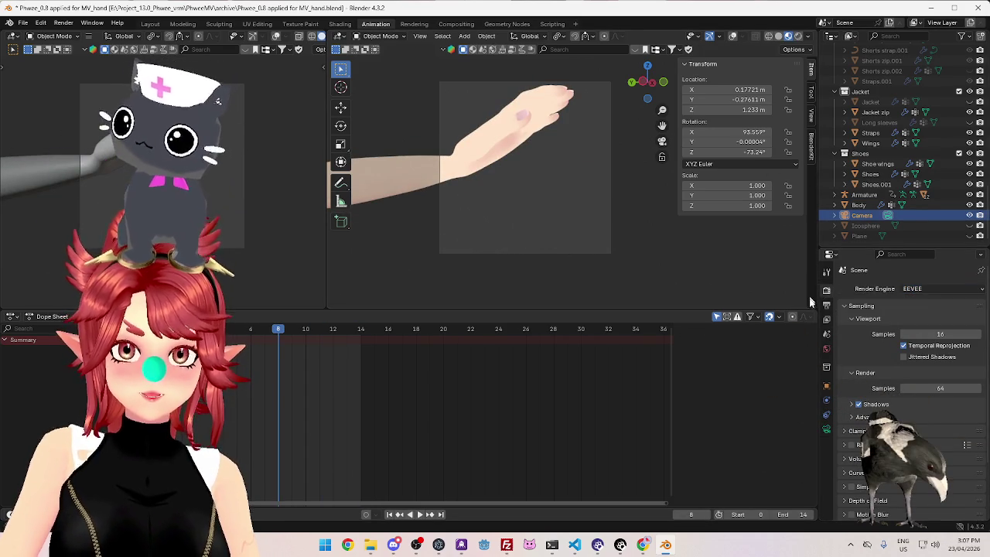
In Output properties, browse for the render output folder, starting at C:\tmp\
{"action": "left_click", "coordinate": [827, 305]}
{"action": "scroll", "coordinate": [861, 480], "scroll_direction": "down", "scroll_amount": 5}
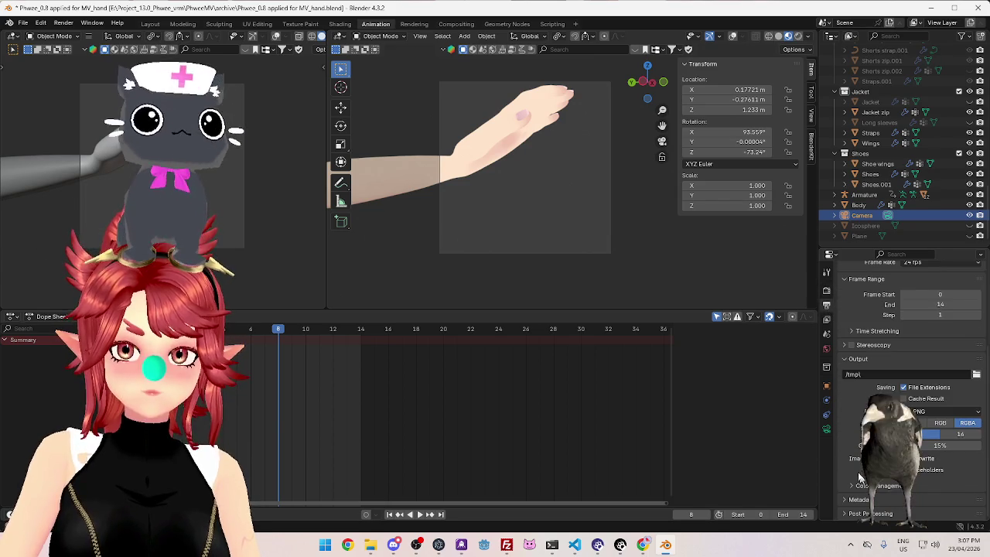
{"action": "left_click", "coordinate": [847, 360]}
{"action": "left_click", "coordinate": [851, 481]}
{"action": "scroll", "coordinate": [890, 403], "scroll_direction": "down", "scroll_amount": 4}
{"action": "left_click", "coordinate": [976, 374]}
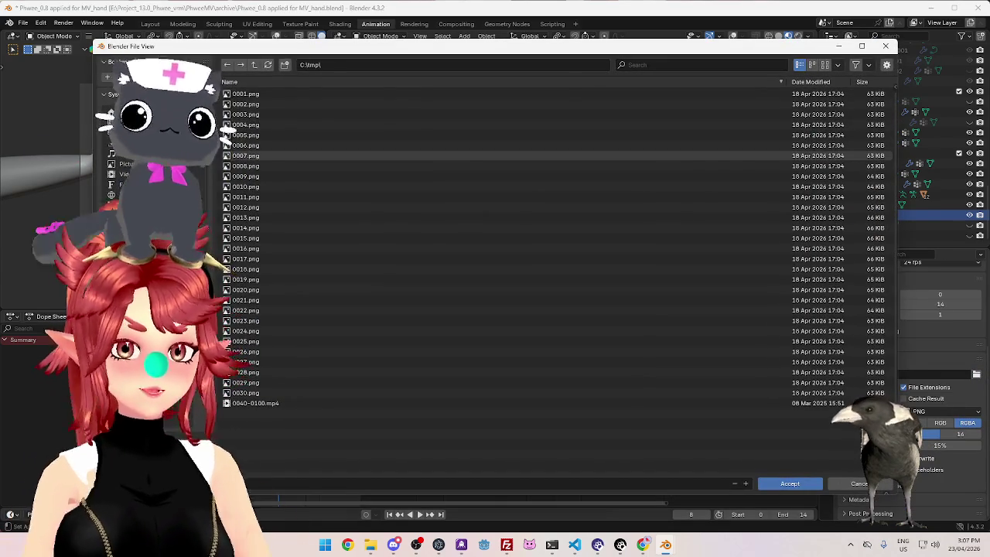
Navigate the file browser to the OBS_Reactions folder
{"action": "left_click", "coordinate": [154, 369]}
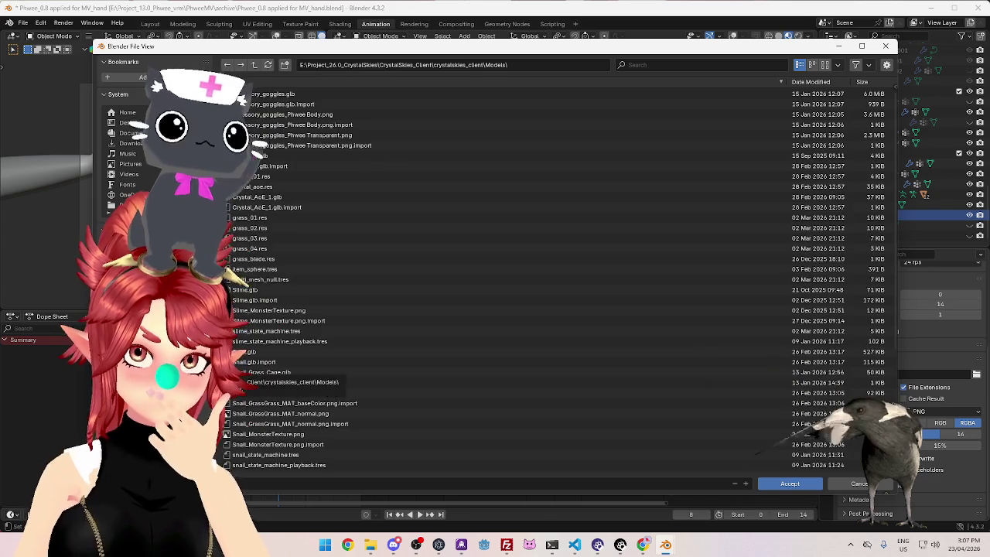
{"action": "left_click", "coordinate": [154, 380]}
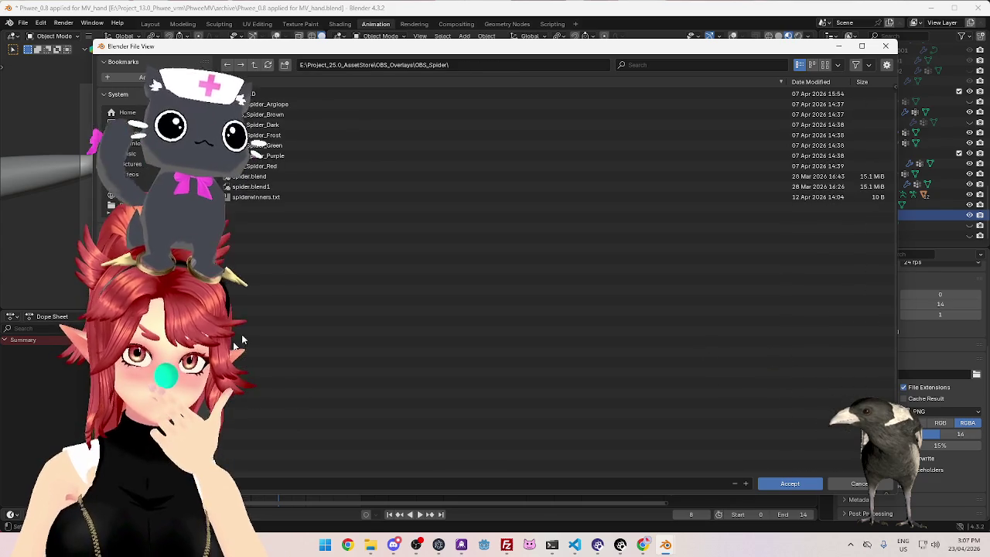
{"action": "left_click", "coordinate": [255, 65]}
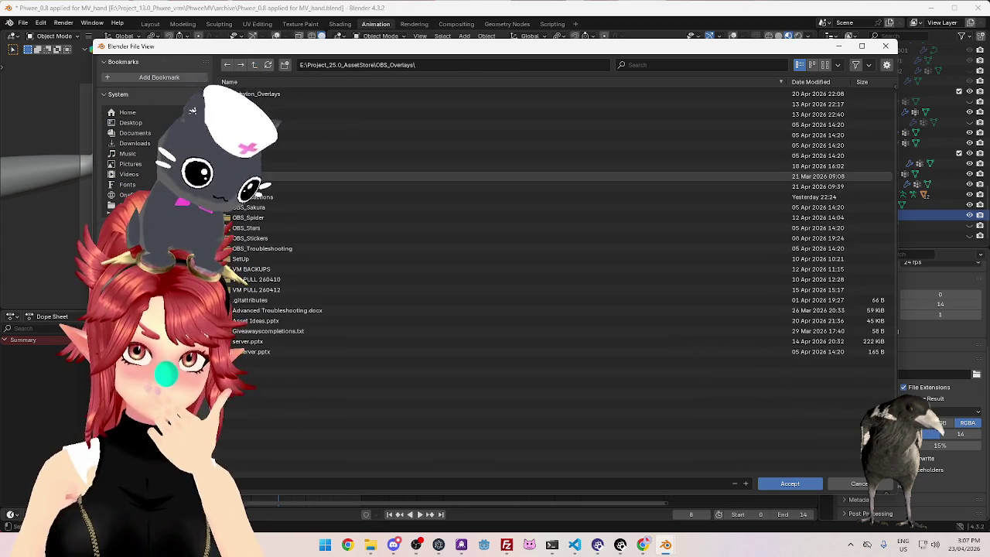
{"action": "double_click", "coordinate": [252, 197]}
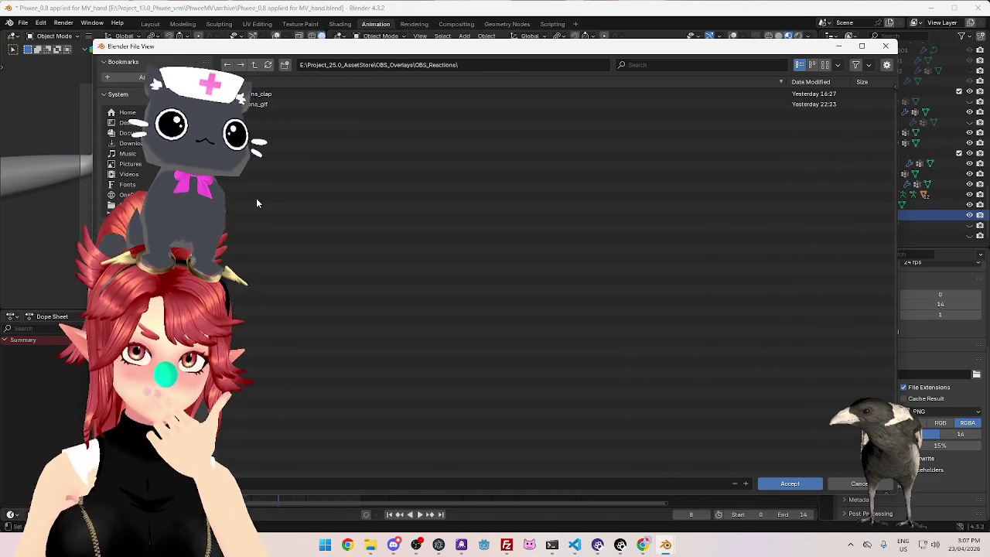
{"action": "double_click", "coordinate": [255, 93]}
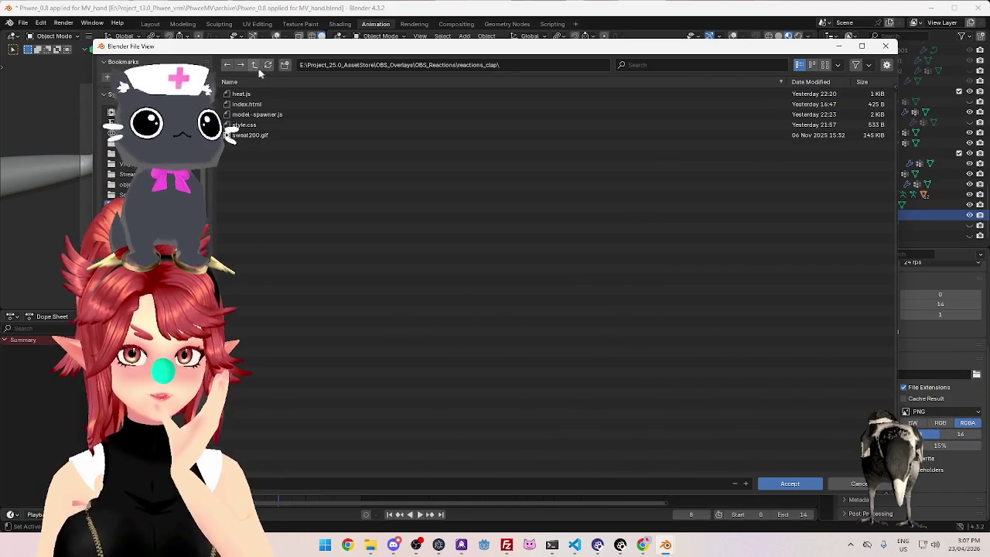
{"action": "left_click", "coordinate": [253, 65]}
Create a new 'gifs' folder in OBS_Reactions and accept it as the render output path
{"action": "left_click", "coordinate": [285, 65]}
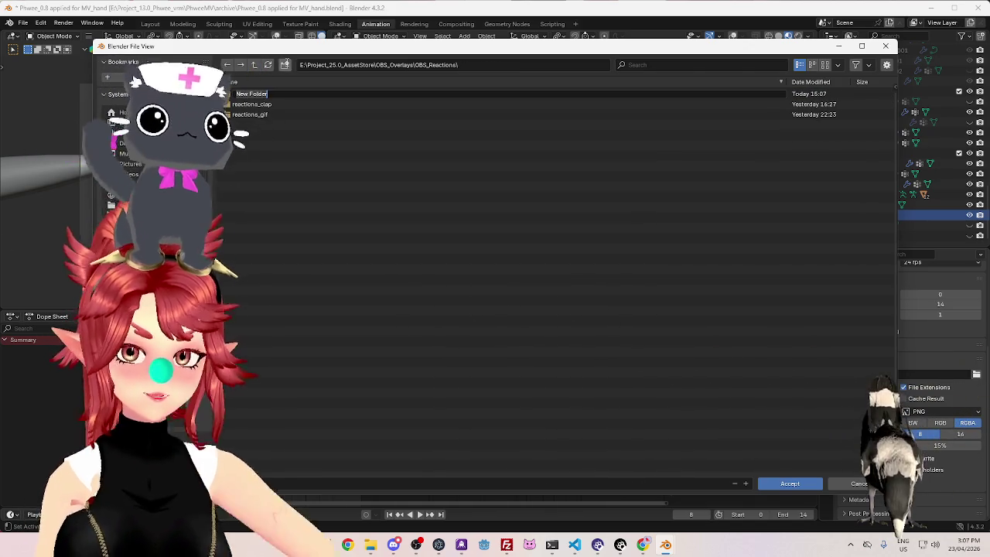
{"action": "type", "text": "gifs"}
{"action": "key", "text": "Return"}
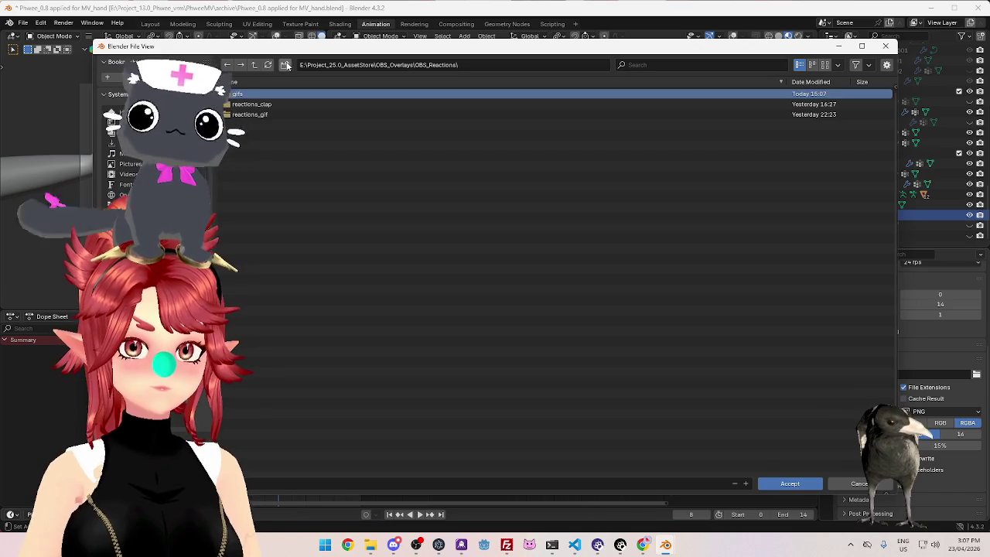
{"action": "double_click", "coordinate": [263, 115]}
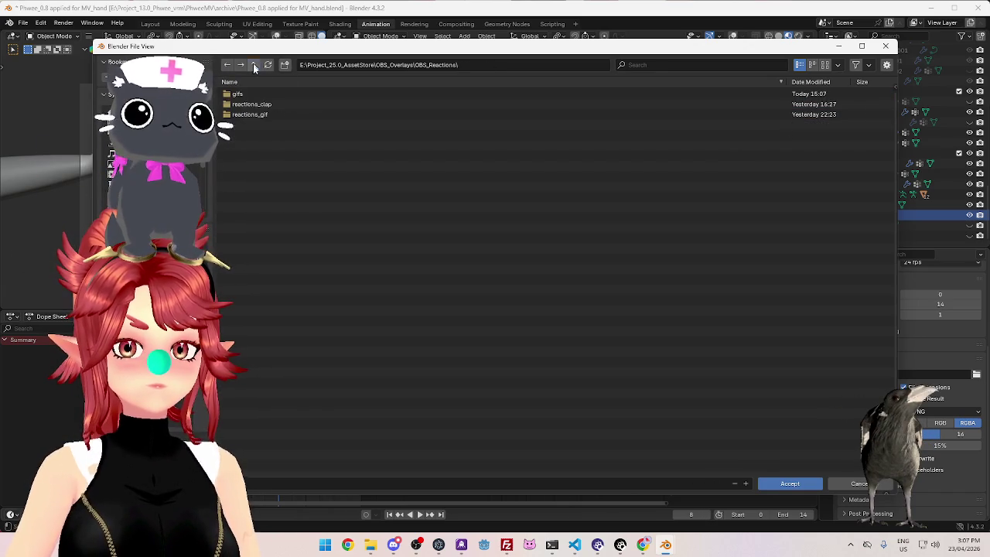
{"action": "left_click", "coordinate": [255, 68]}
{"action": "double_click", "coordinate": [247, 93]}
{"action": "left_click", "coordinate": [256, 66]}
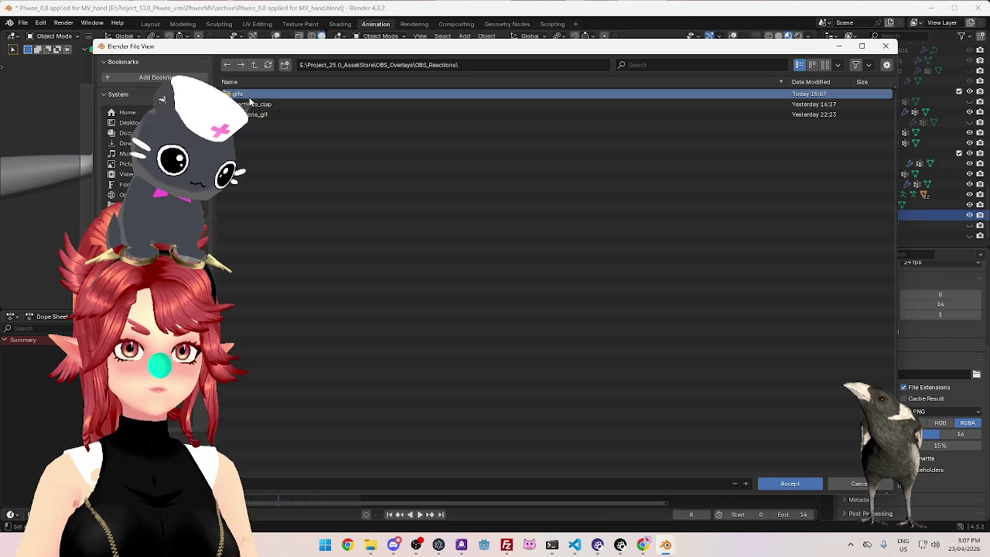
{"action": "double_click", "coordinate": [250, 96]}
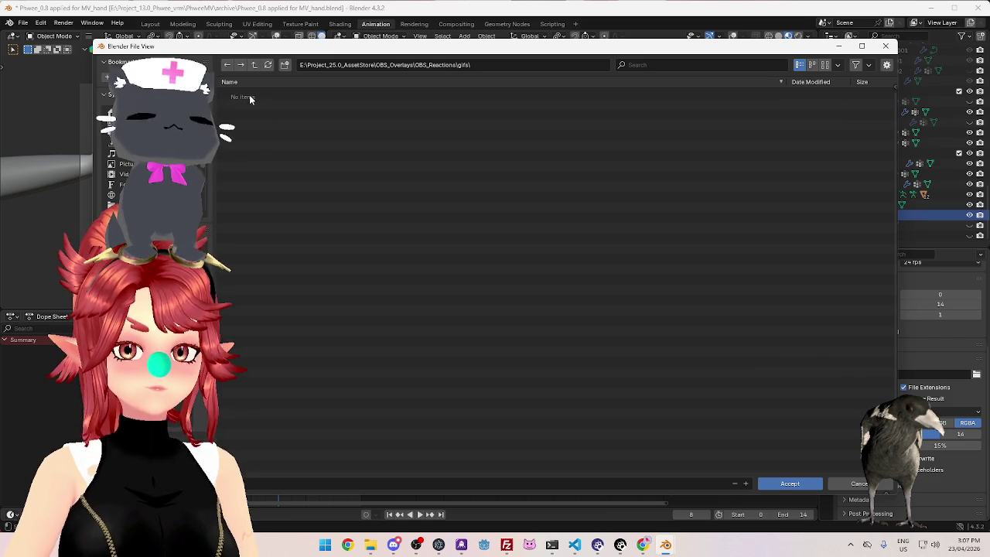
{"action": "left_click", "coordinate": [790, 482]}
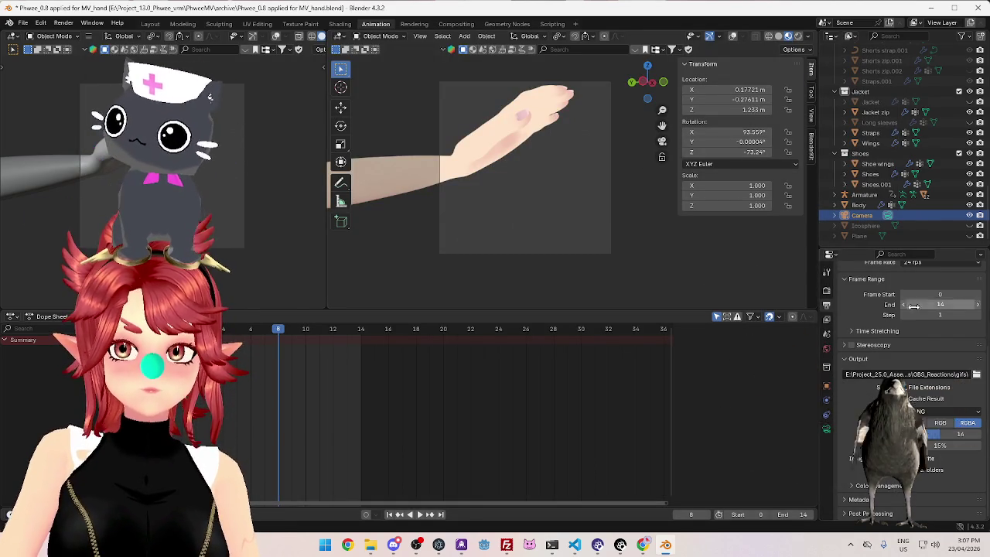
Start rendering the full 14-frame hand animation with Render Animation
{"action": "scroll", "coordinate": [841, 358], "scroll_direction": "up", "scroll_amount": 4}
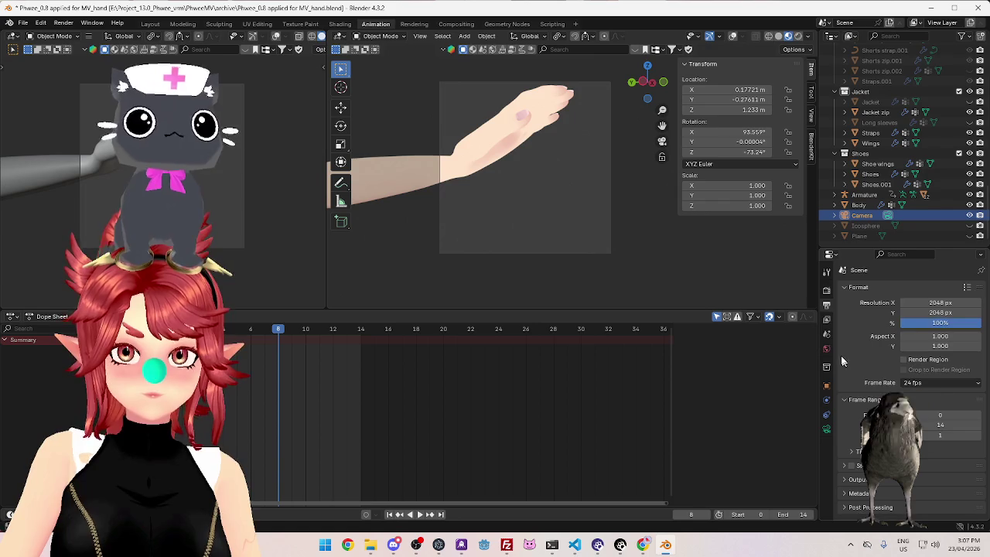
{"action": "left_click", "coordinate": [826, 290]}
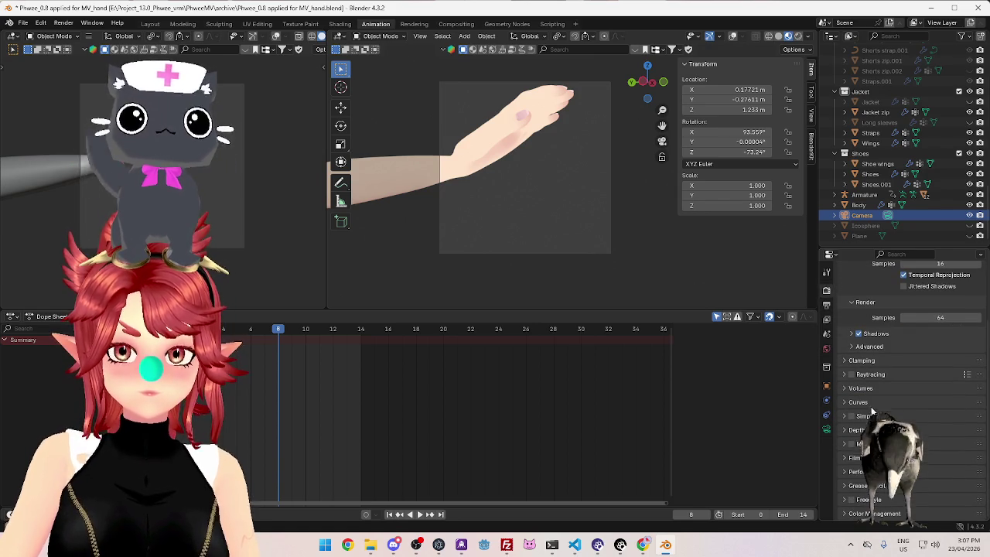
{"action": "scroll", "coordinate": [852, 465], "scroll_direction": "up", "scroll_amount": 3}
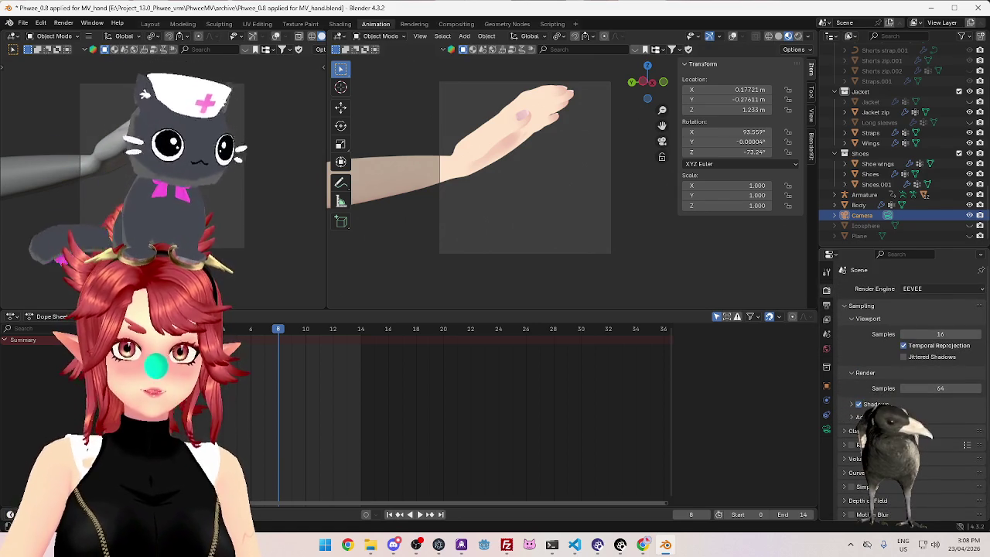
{"action": "left_click", "coordinate": [60, 23]}
{"action": "left_click", "coordinate": [85, 35]}
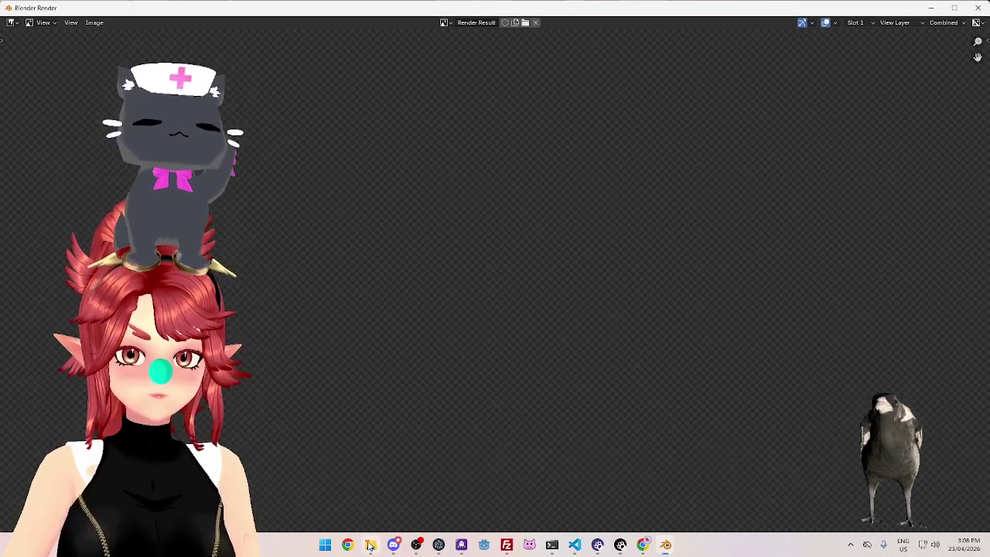
Check OBS_Reactions\gifs in File Explorer for rendered PNG frames, then return to the render window
{"action": "left_click", "coordinate": [369, 545]}
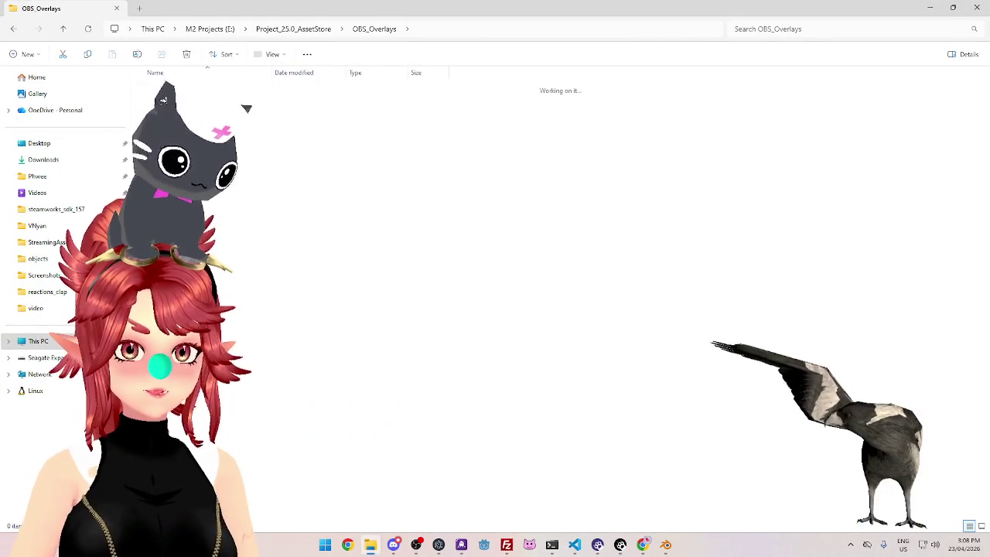
{"action": "double_click", "coordinate": [228, 180]}
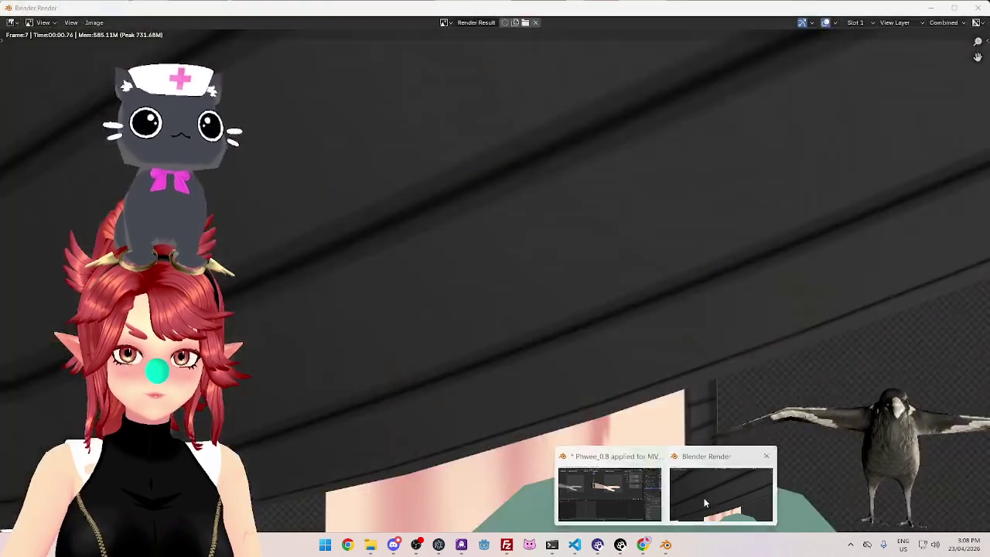
{"action": "mouse_move", "coordinate": [665, 544]}
{"action": "left_click", "coordinate": [641, 512]}
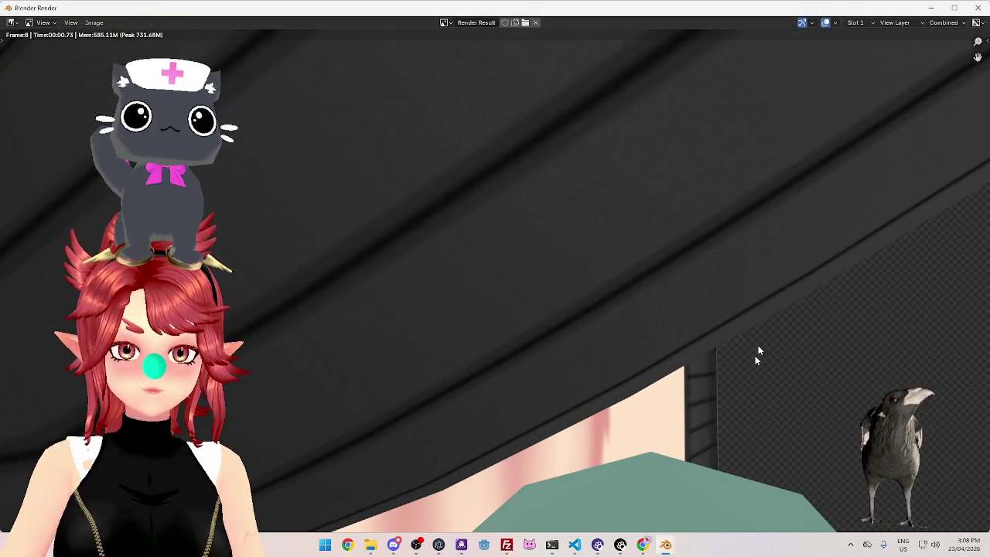
Leave the render window, unhide the Jacket object, and bring the gifs folder forward
{"action": "key", "text": "Escape"}
{"action": "left_click", "coordinate": [664, 545]}
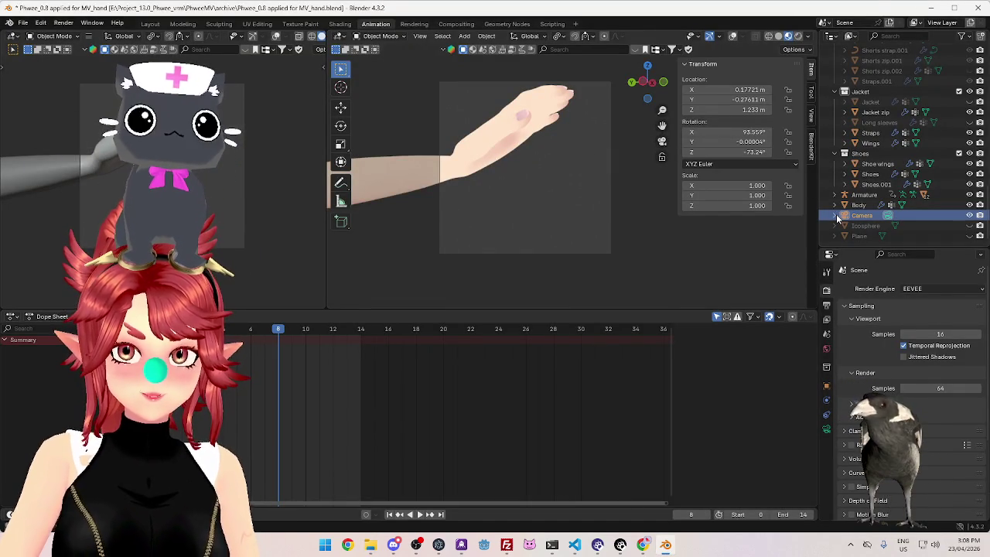
{"action": "left_click", "coordinate": [969, 102]}
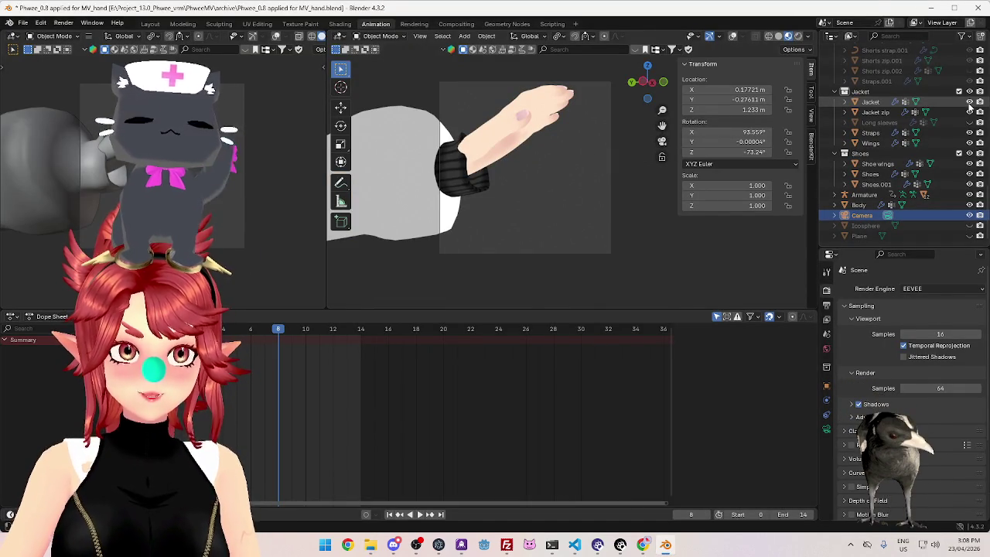
{"action": "left_click", "coordinate": [373, 546]}
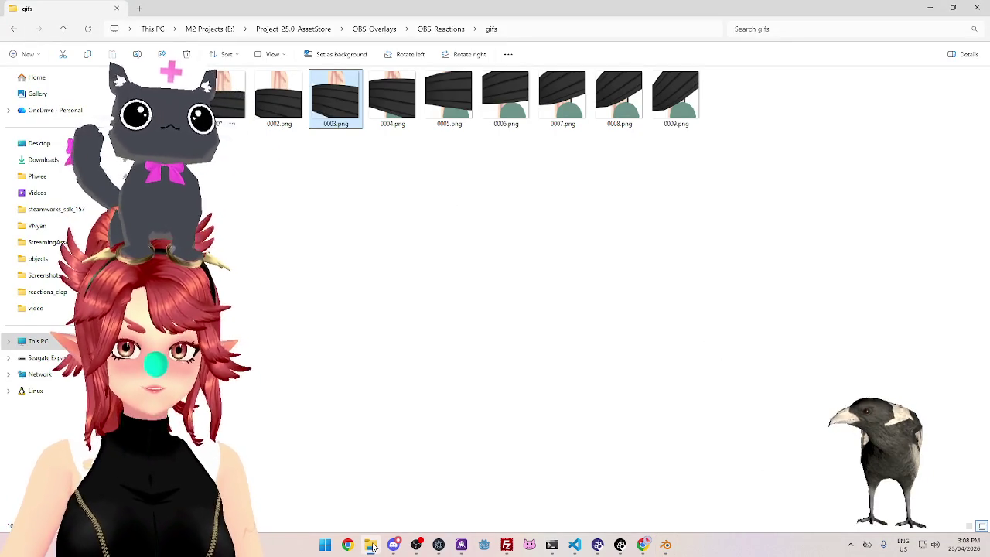
Toggle the gifs folder window from the taskbar, ending with it minimized behind Blender
{"action": "left_click", "coordinate": [373, 546]}
{"action": "left_click", "coordinate": [372, 546]}
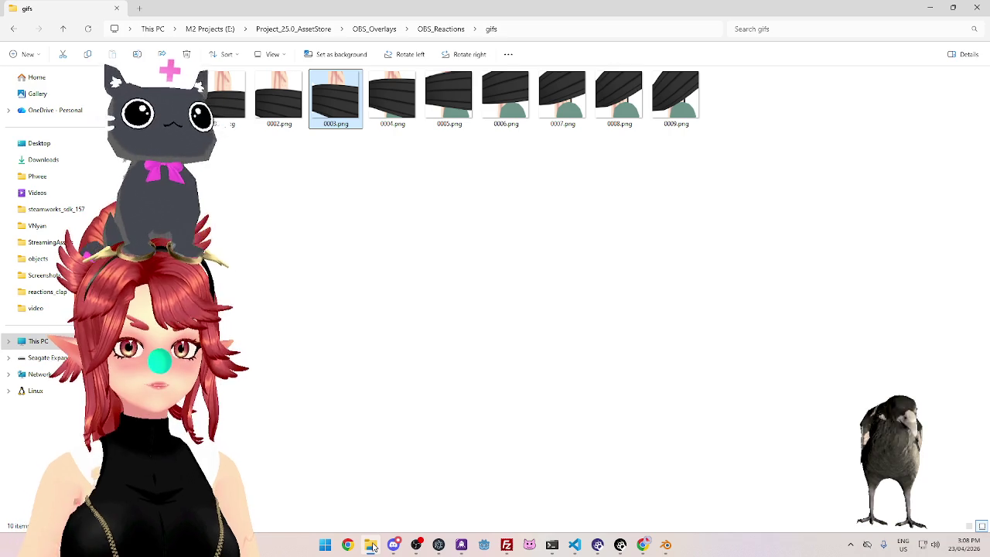
{"action": "left_click", "coordinate": [373, 546]}
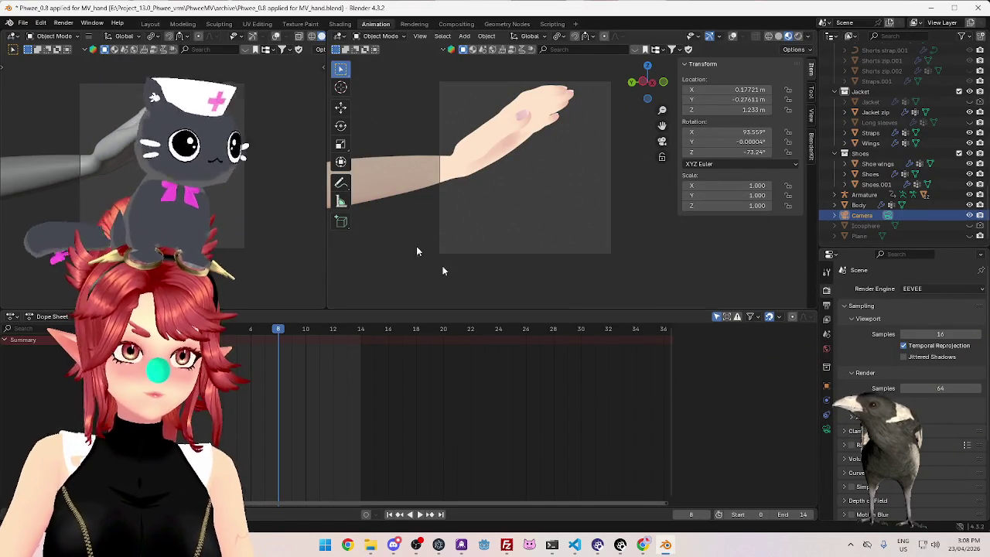
Render a still of frame 8, close the render window, and enlarge the outliner
{"action": "left_click", "coordinate": [77, 24]}
{"action": "left_click", "coordinate": [93, 35]}
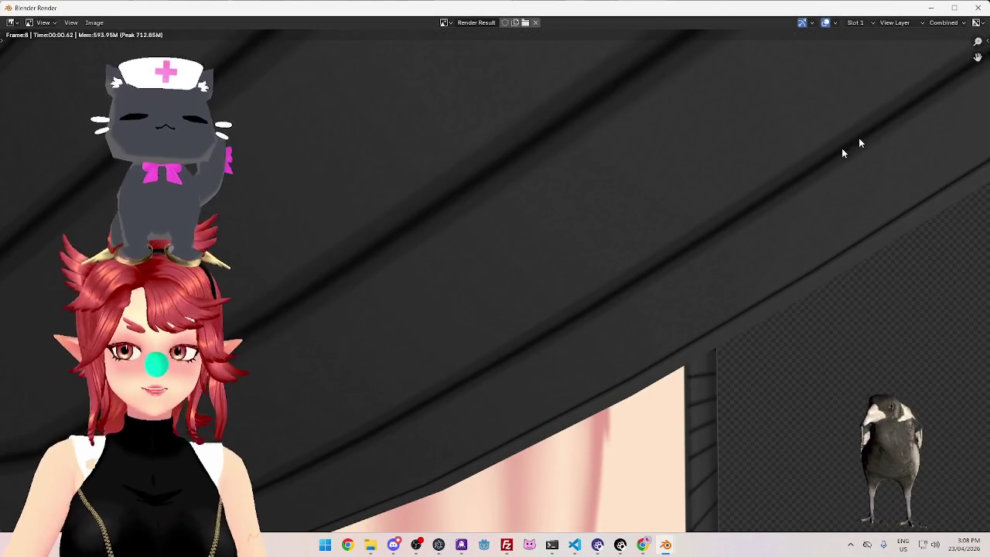
{"action": "left_click", "coordinate": [978, 8]}
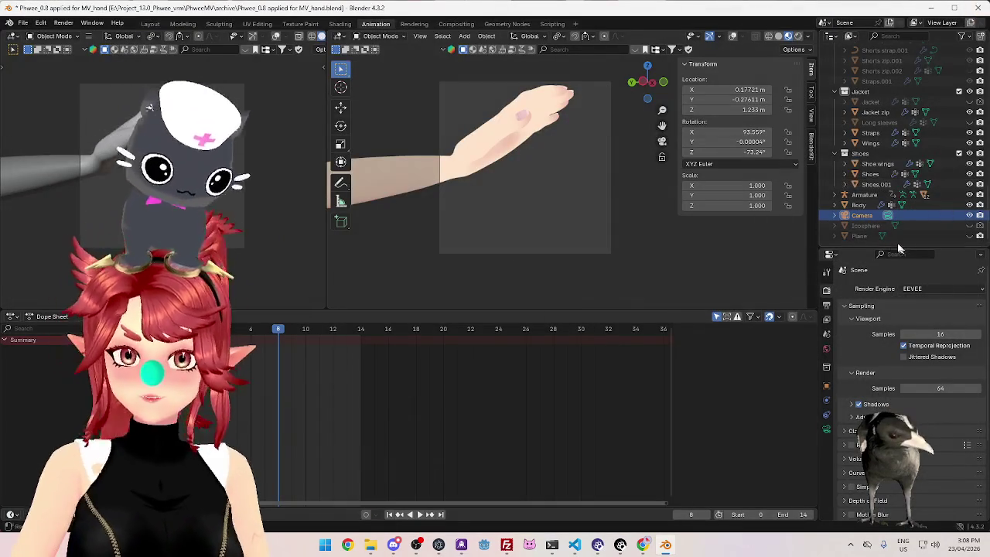
{"action": "left_click_drag", "start_coordinate": [861, 246], "coordinate": [867, 359]}
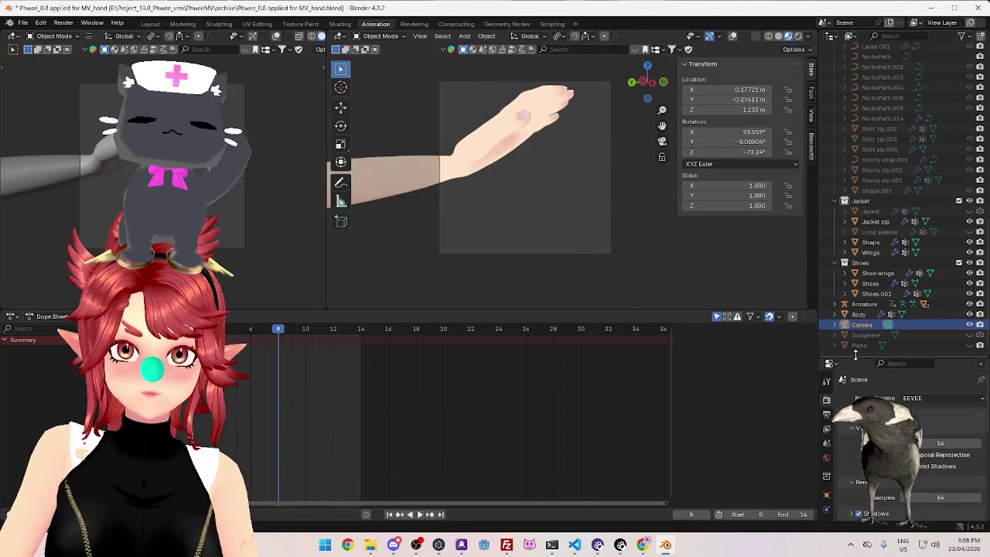
Toggle the outliner's mesh, armature, empty and other object filters off and back on
{"action": "scroll", "coordinate": [873, 320], "scroll_direction": "up", "scroll_amount": 3}
{"action": "scroll", "coordinate": [874, 271], "scroll_direction": "up", "scroll_amount": 3}
{"action": "scroll", "coordinate": [876, 225], "scroll_direction": "up", "scroll_amount": 3}
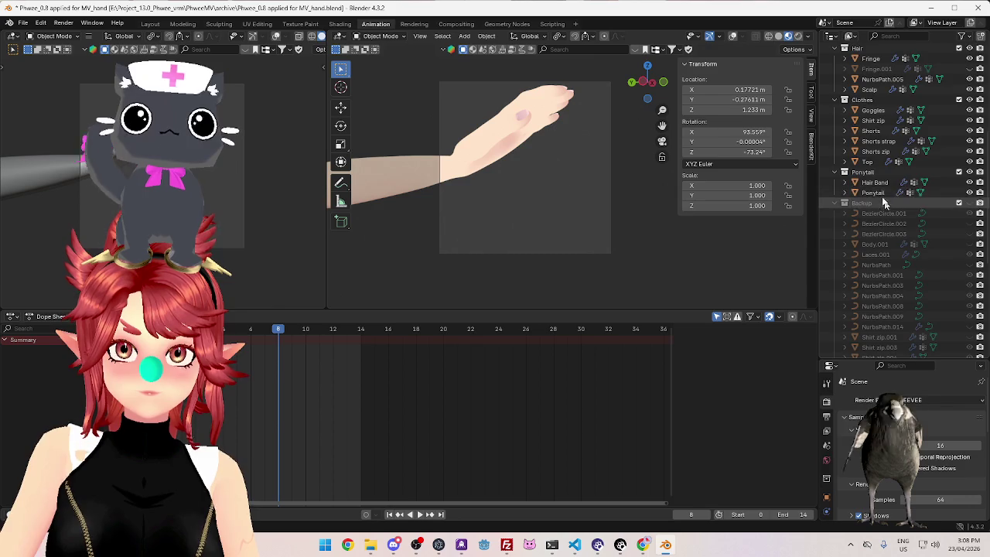
{"action": "scroll", "coordinate": [902, 46], "scroll_direction": "up", "scroll_amount": 3}
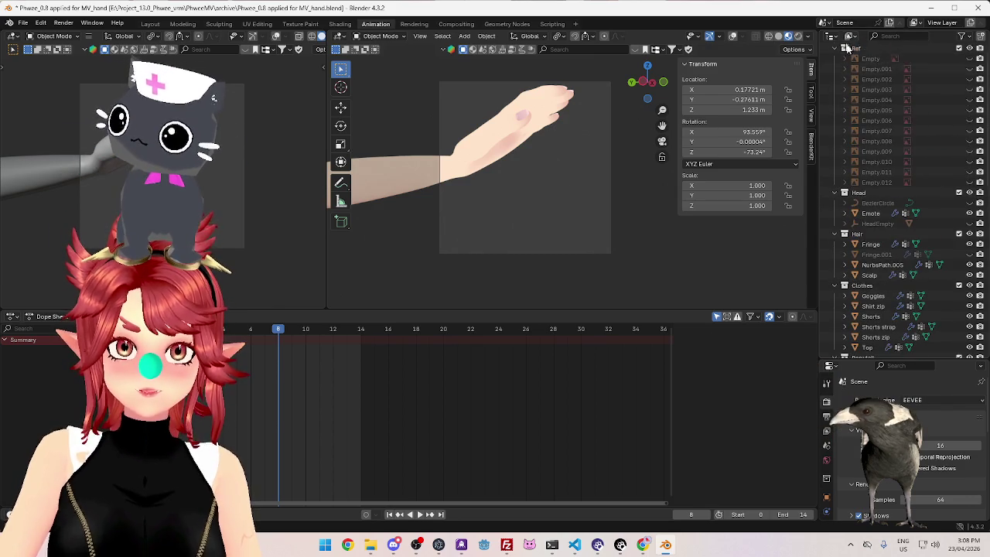
{"action": "scroll", "coordinate": [910, 45], "scroll_direction": "up", "scroll_amount": 2}
{"action": "left_click", "coordinate": [967, 40]}
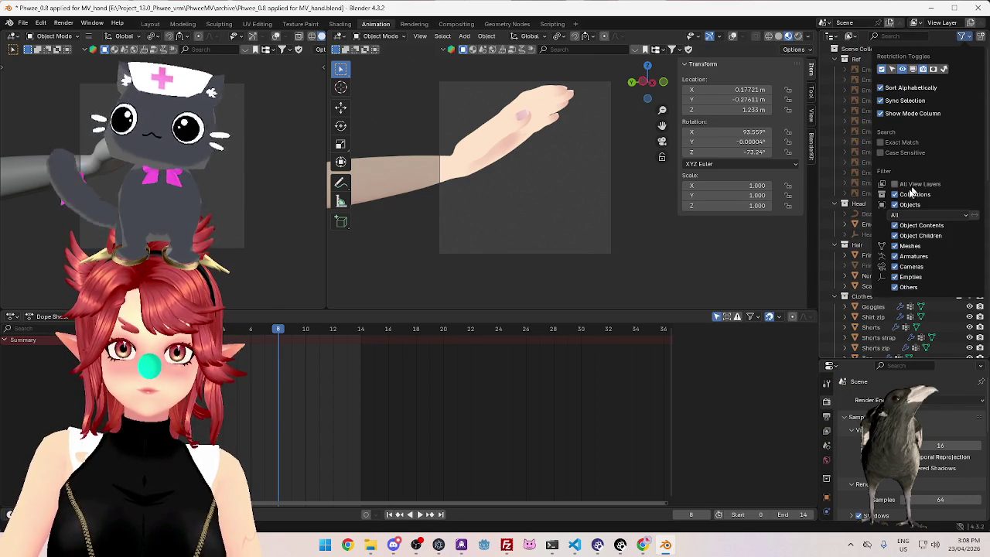
{"action": "left_click", "coordinate": [895, 287]}
{"action": "left_click", "coordinate": [895, 277]}
{"action": "left_click", "coordinate": [895, 256]}
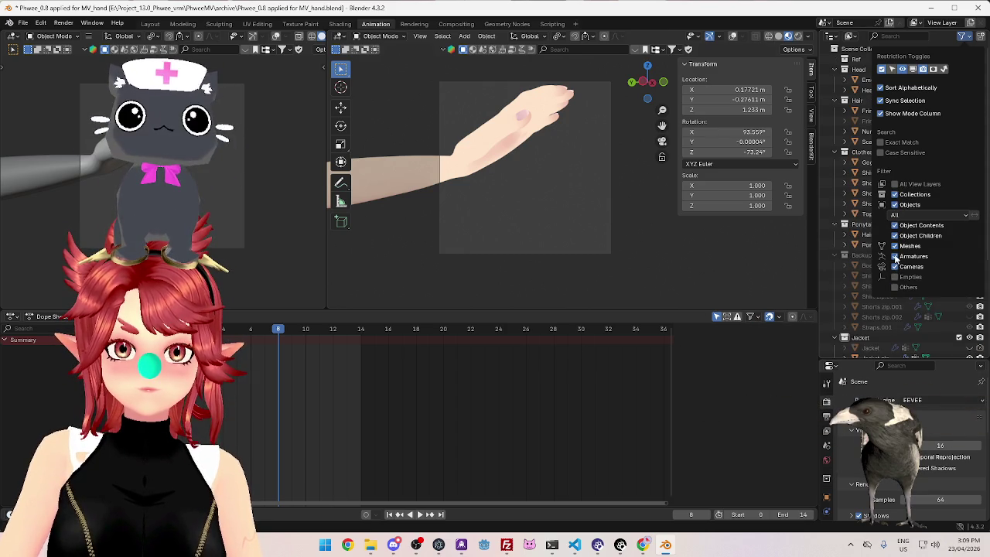
{"action": "left_click", "coordinate": [895, 246]}
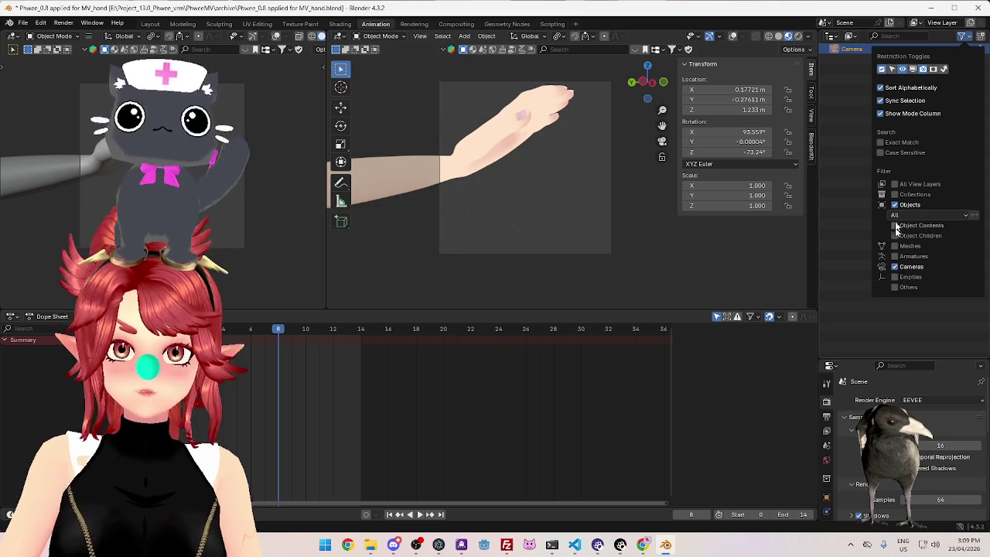
{"action": "left_click", "coordinate": [895, 194]}
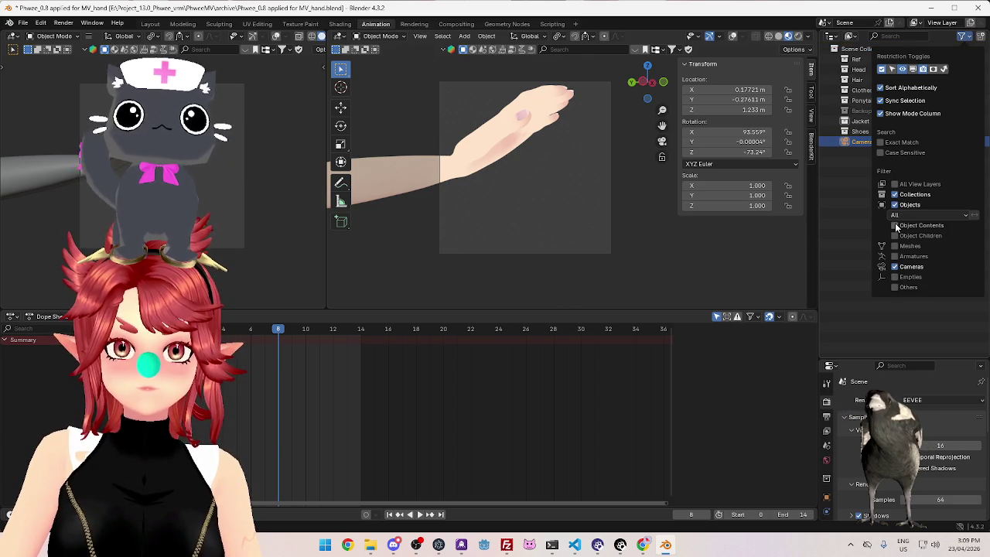
{"action": "left_click", "coordinate": [895, 246]}
{"action": "left_click", "coordinate": [895, 256]}
{"action": "left_click", "coordinate": [895, 277]}
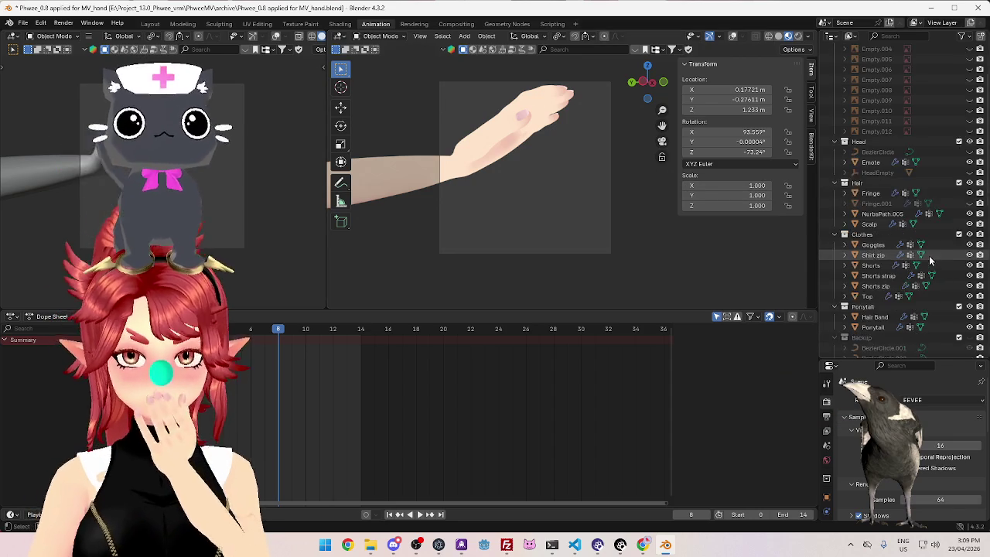
Collapse the Ref, Head, Hair, Clothes, Ponytail and Backup collections and show the Camera's 40 mm lens
{"action": "scroll", "coordinate": [890, 294], "scroll_direction": "down", "scroll_amount": 1}
{"action": "scroll", "coordinate": [889, 286], "scroll_direction": "up", "scroll_amount": 1}
{"action": "left_click", "coordinate": [835, 59]}
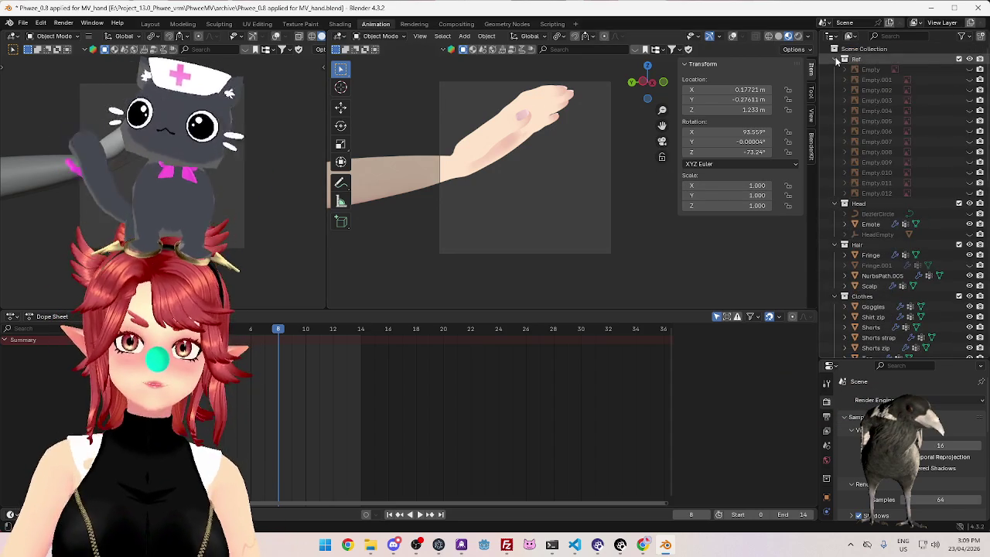
{"action": "left_click", "coordinate": [833, 70]}
{"action": "left_click", "coordinate": [833, 80]}
{"action": "left_click", "coordinate": [832, 90]}
{"action": "left_click", "coordinate": [833, 100]}
{"action": "left_click", "coordinate": [835, 111]}
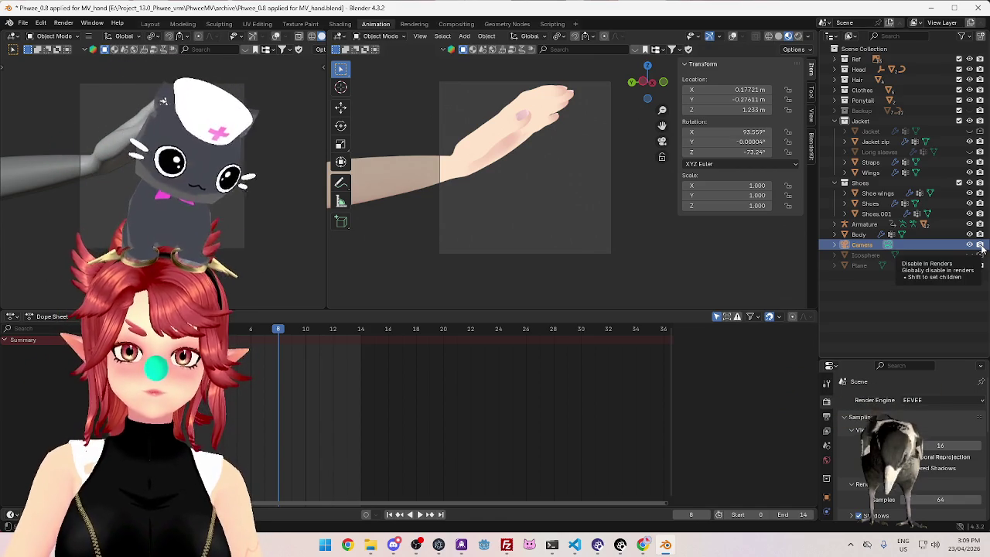
{"action": "left_click", "coordinate": [888, 246]}
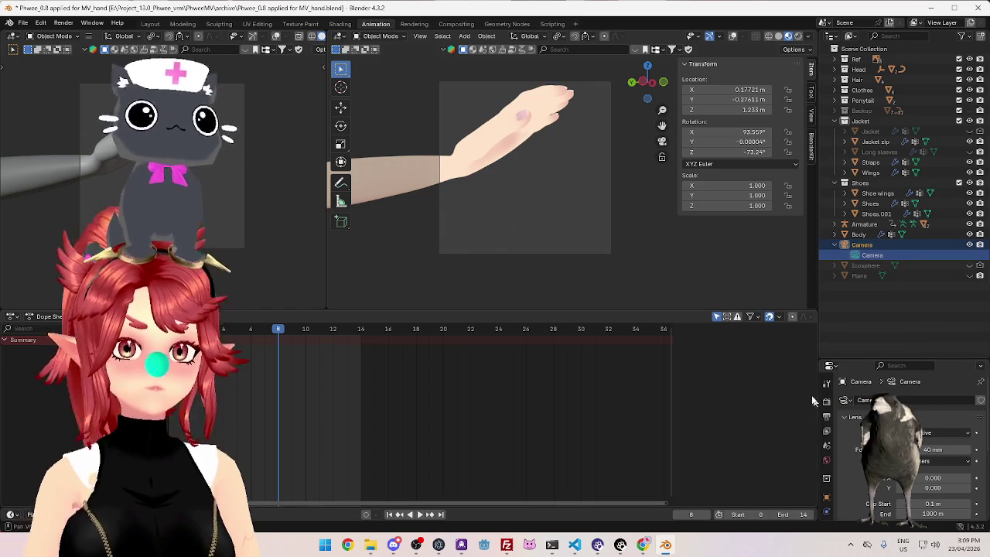
Make the properties area taller, save MV_hand.blend, and widen the outliner and properties panels
{"action": "left_click_drag", "start_coordinate": [844, 359], "coordinate": [844, 287]}
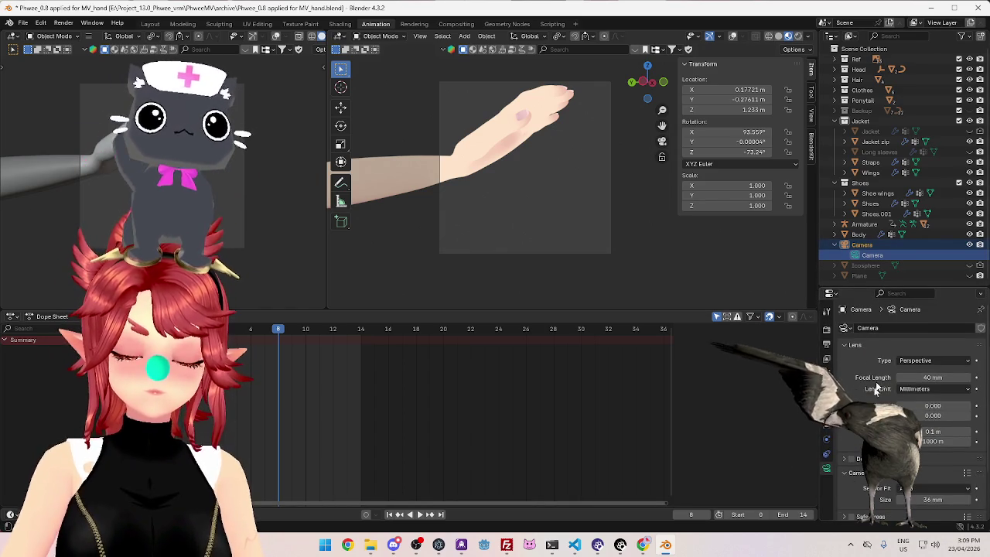
{"action": "scroll", "coordinate": [901, 387], "scroll_direction": "down", "scroll_amount": 3}
{"action": "scroll", "coordinate": [902, 386], "scroll_direction": "up", "scroll_amount": 3}
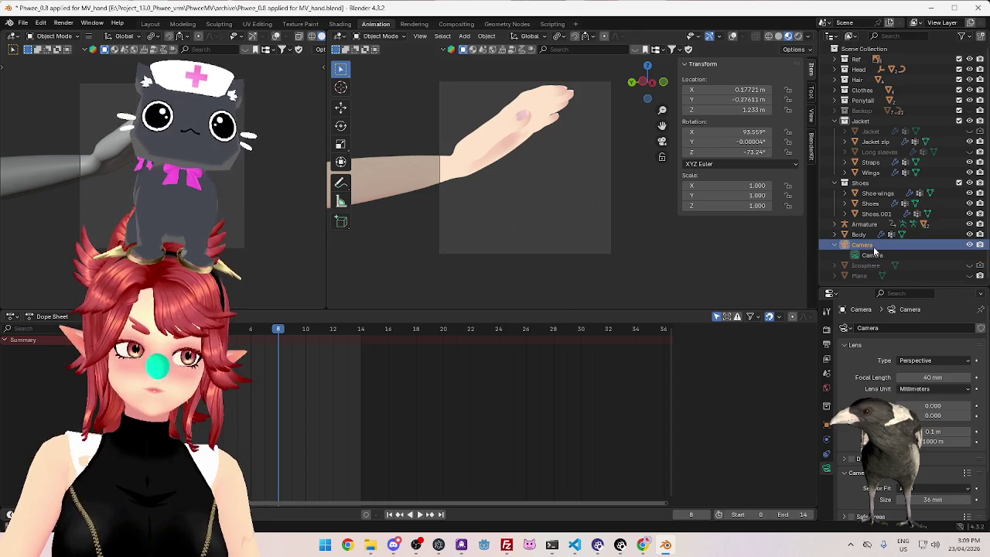
{"action": "left_click", "coordinate": [23, 23]}
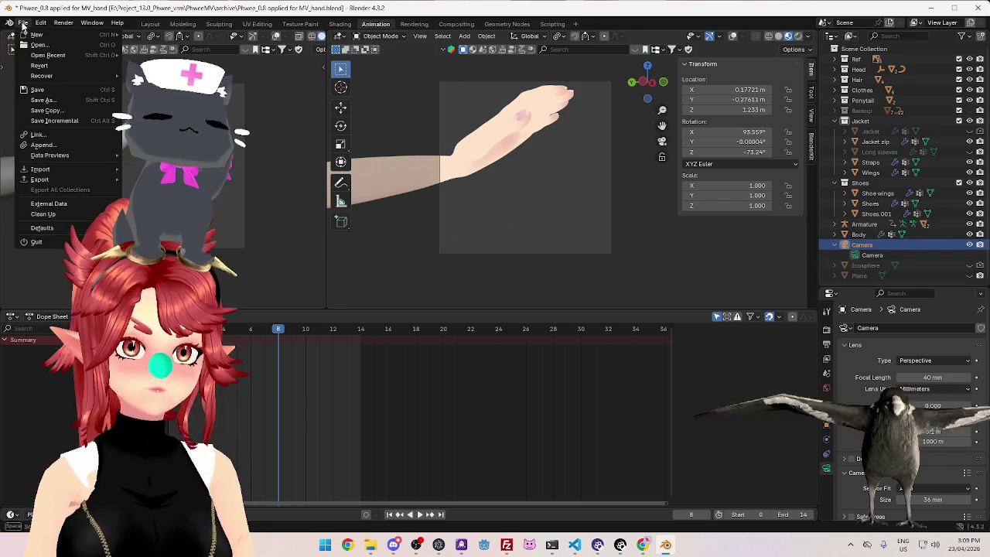
{"action": "left_click", "coordinate": [37, 90]}
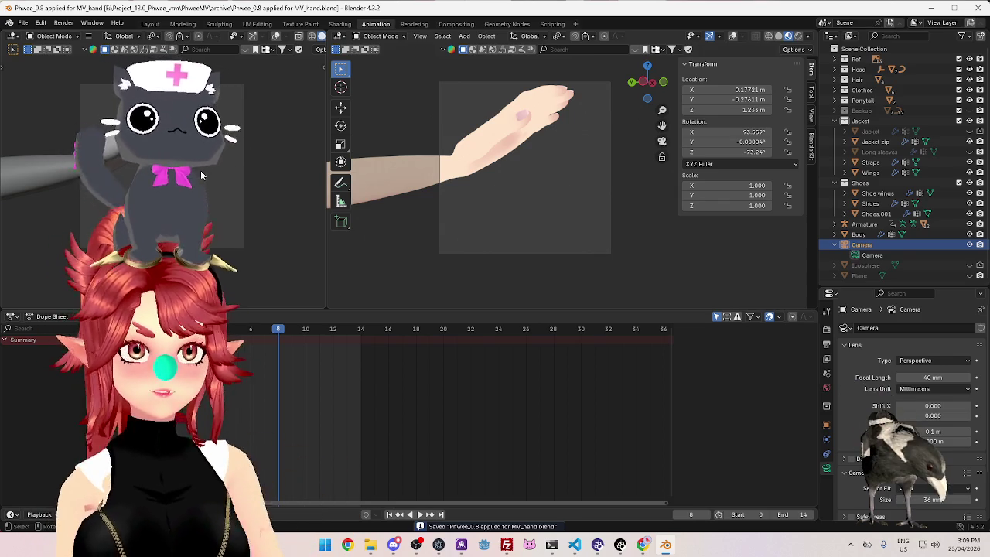
{"action": "mouse_move", "coordinate": [817, 213]}
{"action": "left_mouse_down"}
{"action": "mouse_move", "coordinate": [713, 214]}
{"action": "mouse_move", "coordinate": [722, 215]}
{"action": "left_mouse_up"}
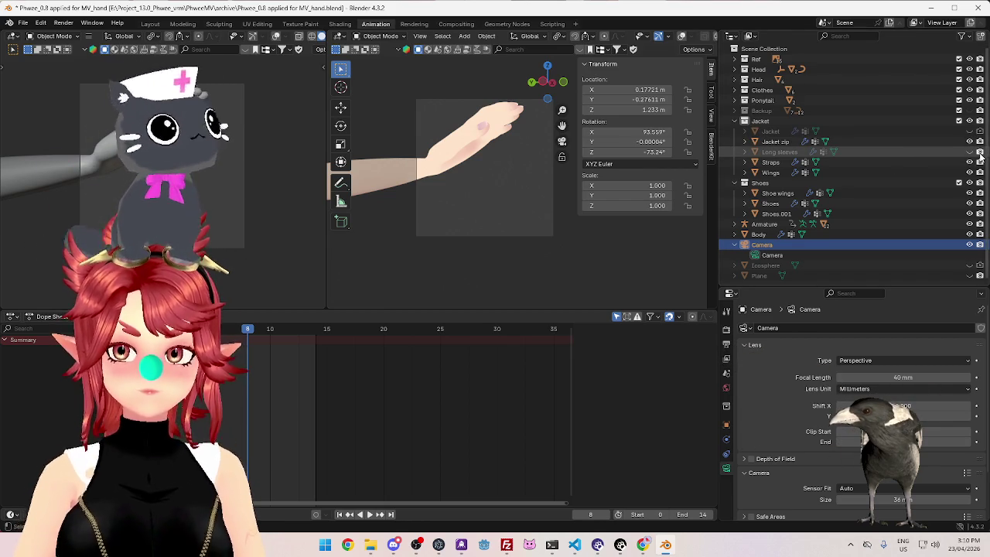
Render frame 8 of the hand as a still, zoom around the result, then close the Render Result window
{"action": "left_click", "coordinate": [63, 23]}
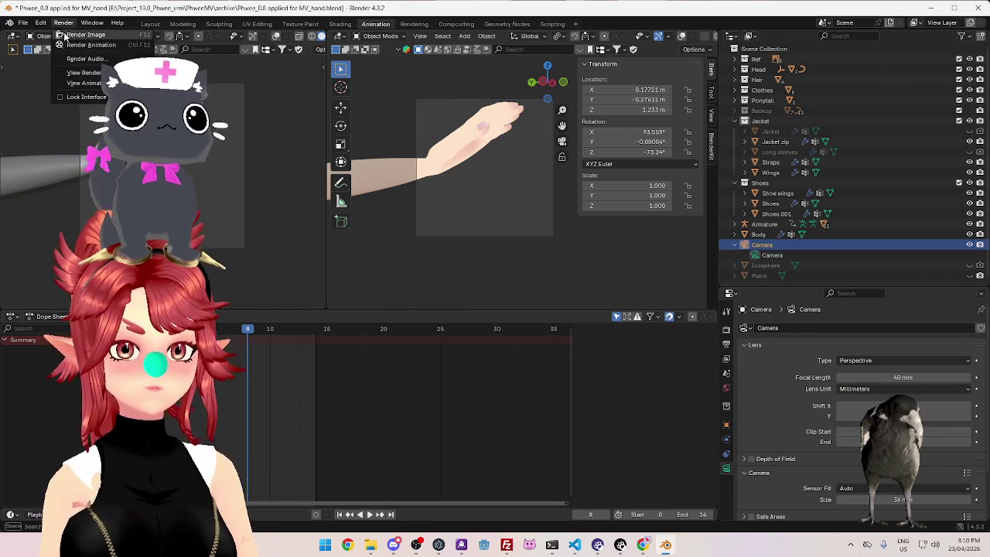
{"action": "left_click", "coordinate": [81, 35]}
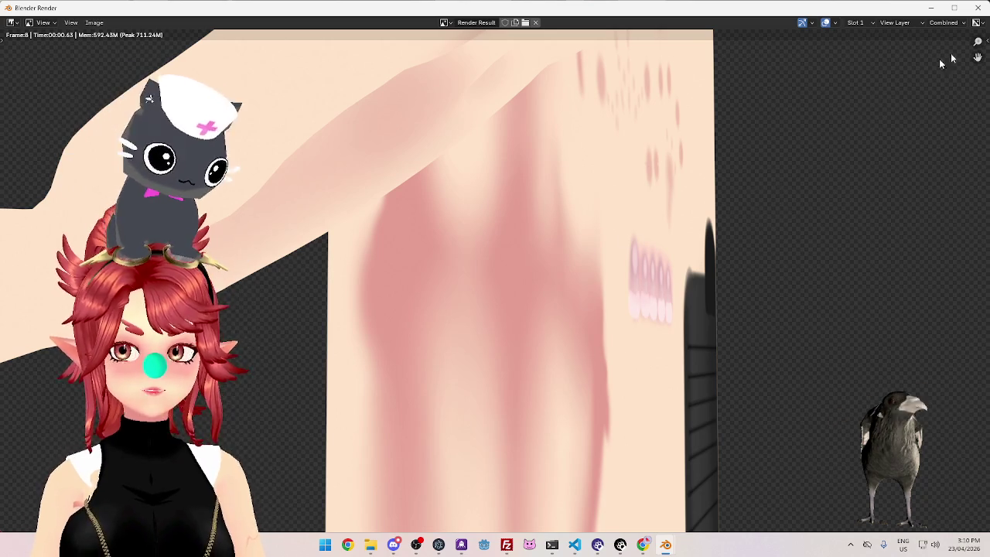
{"action": "scroll", "coordinate": [444, 316], "scroll_direction": "down", "scroll_amount": 3}
{"action": "scroll", "coordinate": [447, 316], "scroll_direction": "up", "scroll_amount": 1}
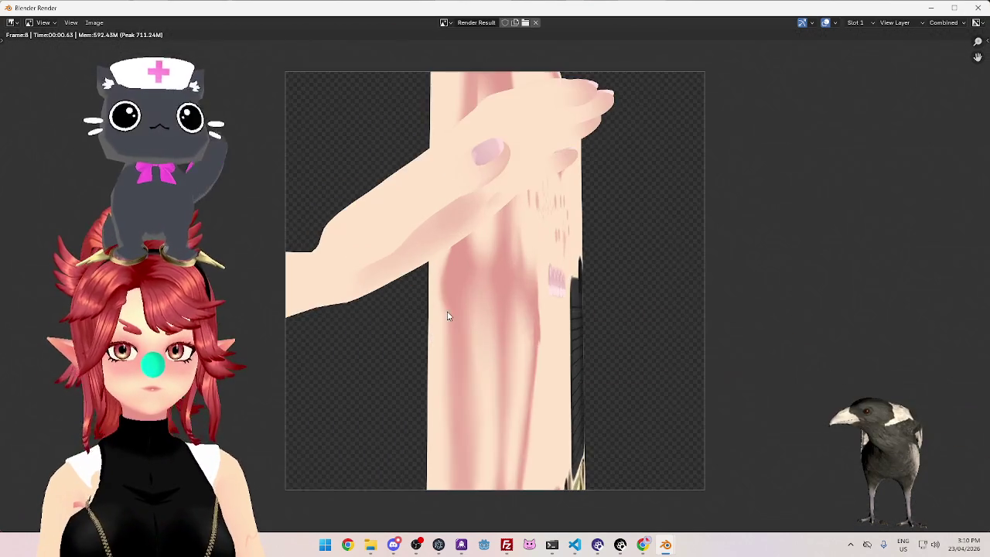
{"action": "scroll", "coordinate": [489, 287], "scroll_direction": "up", "scroll_amount": 2}
{"action": "scroll", "coordinate": [490, 285], "scroll_direction": "up", "scroll_amount": 5}
{"action": "scroll", "coordinate": [495, 284], "scroll_direction": "down", "scroll_amount": 2}
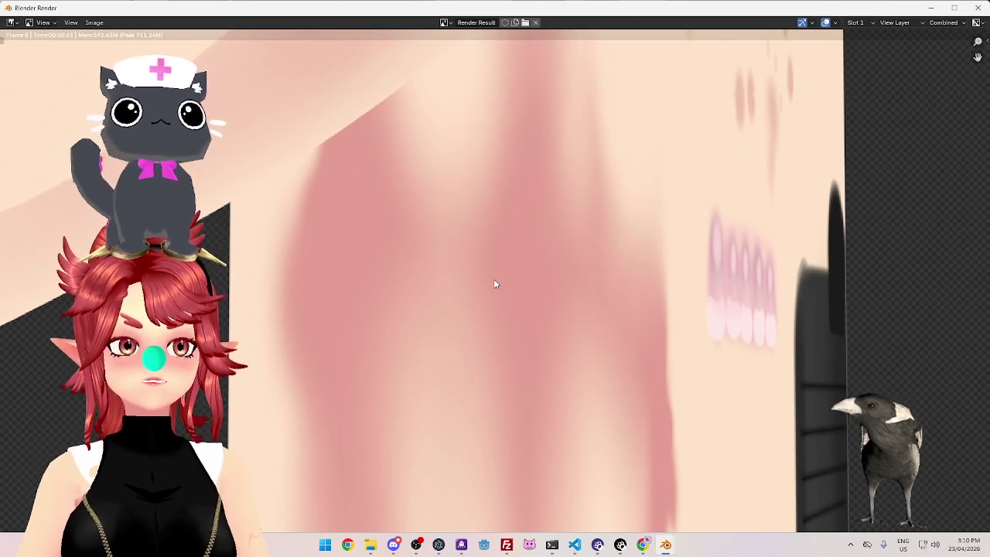
{"action": "scroll", "coordinate": [495, 285], "scroll_direction": "up", "scroll_amount": 1}
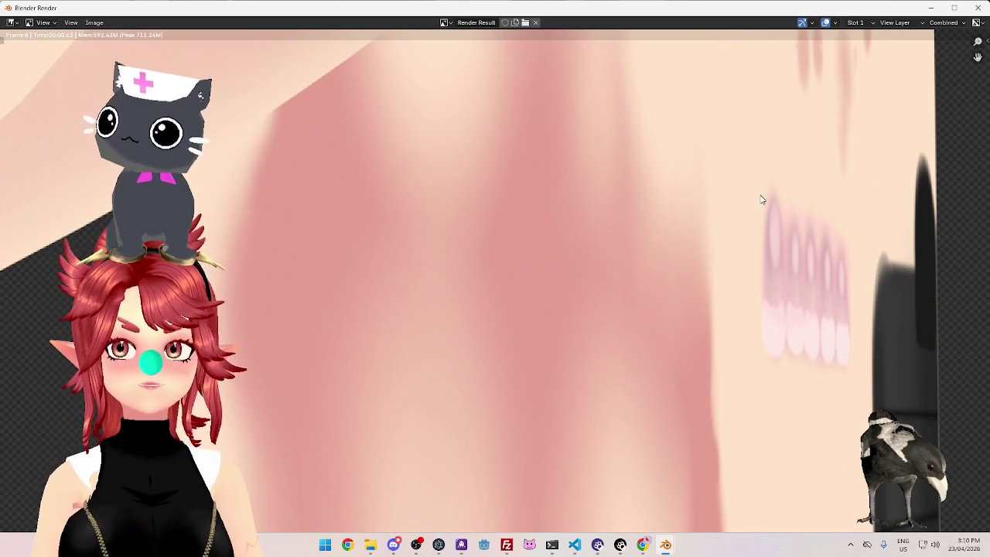
{"action": "scroll", "coordinate": [497, 311], "scroll_direction": "down", "scroll_amount": 2}
{"action": "scroll", "coordinate": [495, 313], "scroll_direction": "down", "scroll_amount": 2}
{"action": "scroll", "coordinate": [495, 313], "scroll_direction": "down", "scroll_amount": 2}
{"action": "scroll", "coordinate": [495, 313], "scroll_direction": "down", "scroll_amount": 2}
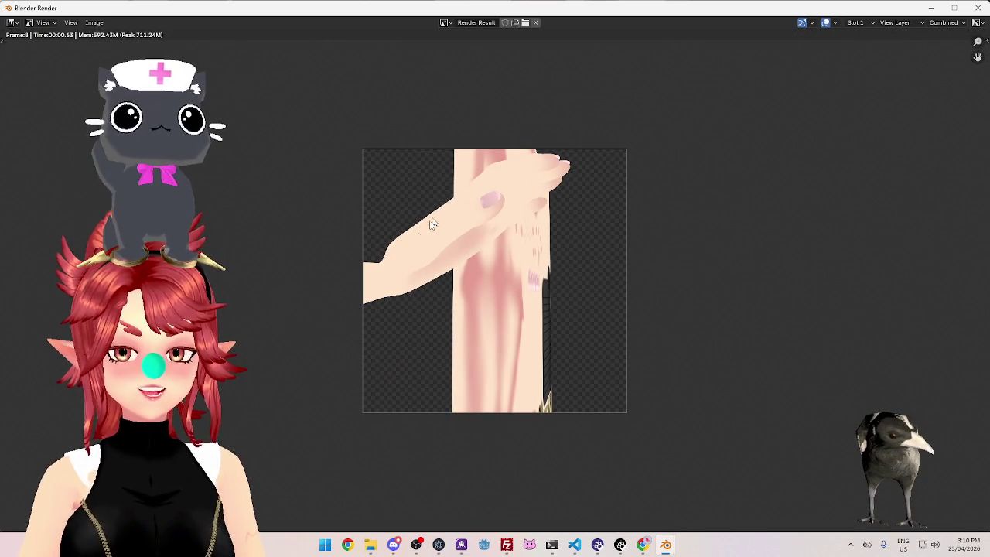
{"action": "left_click", "coordinate": [978, 8]}
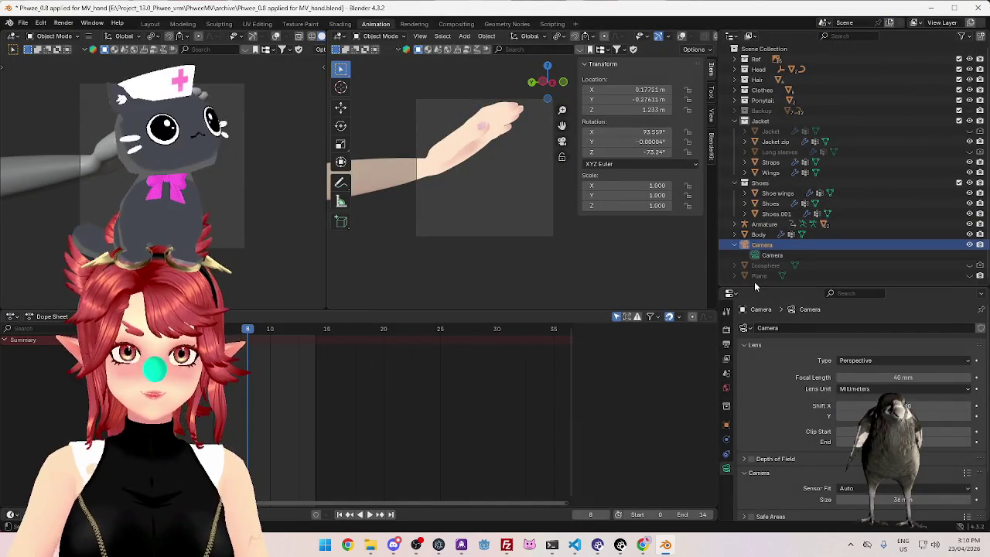